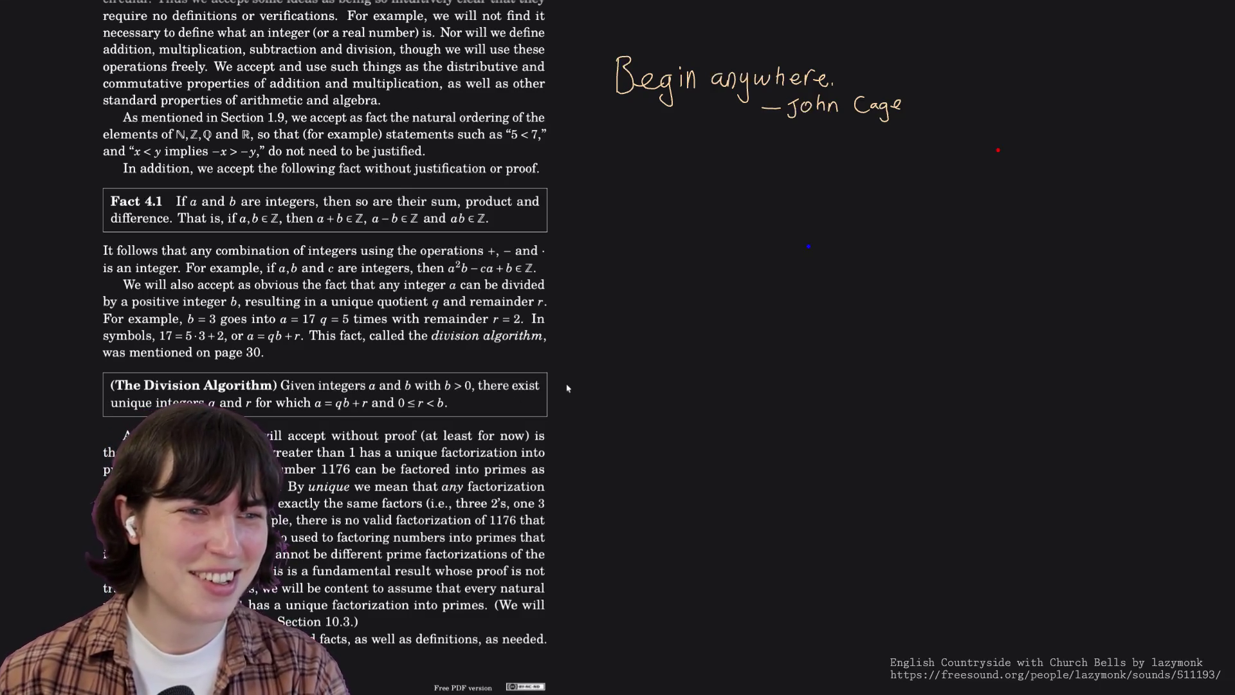
pyautogui.scroll(-1, 566, 388)
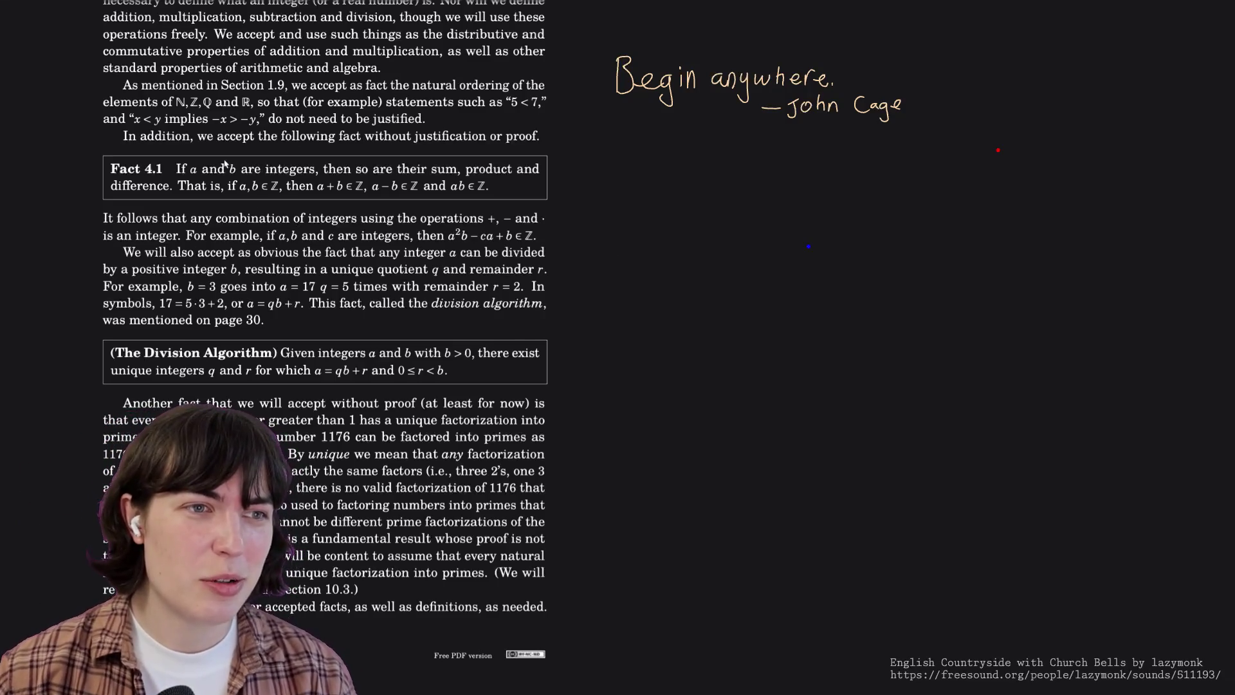
pyautogui.scroll(-1, 190, 170)
pyautogui.scroll(-1, 193, 193)
pyautogui.scroll(-7, 198, 222)
pyautogui.scroll(-5, 198, 222)
pyautogui.scroll(-8, 198, 222)
pyautogui.scroll(-6, 197, 220)
pyautogui.scroll(-6, 195, 220)
pyautogui.scroll(-6, 196, 221)
pyautogui.scroll(-6, 196, 221)
pyautogui.scroll(-6, 196, 220)
pyautogui.scroll(-6, 196, 220)
pyautogui.scroll(-6, 198, 220)
pyautogui.scroll(-6, 198, 221)
pyautogui.scroll(-6, 198, 220)
pyautogui.scroll(-6, 198, 220)
pyautogui.scroll(-6, 197, 221)
pyautogui.scroll(-6, 198, 220)
pyautogui.scroll(-6, 198, 221)
pyautogui.scroll(-6, 196, 220)
pyautogui.scroll(-6, 197, 220)
pyautogui.scroll(-6, 195, 220)
pyautogui.scroll(-6, 197, 220)
pyautogui.scroll(-6, 197, 221)
pyautogui.scroll(-6, 197, 221)
pyautogui.scroll(-6, 197, 221)
pyautogui.scroll(-6, 196, 221)
pyautogui.scroll(-6, 197, 221)
pyautogui.scroll(-3, 197, 220)
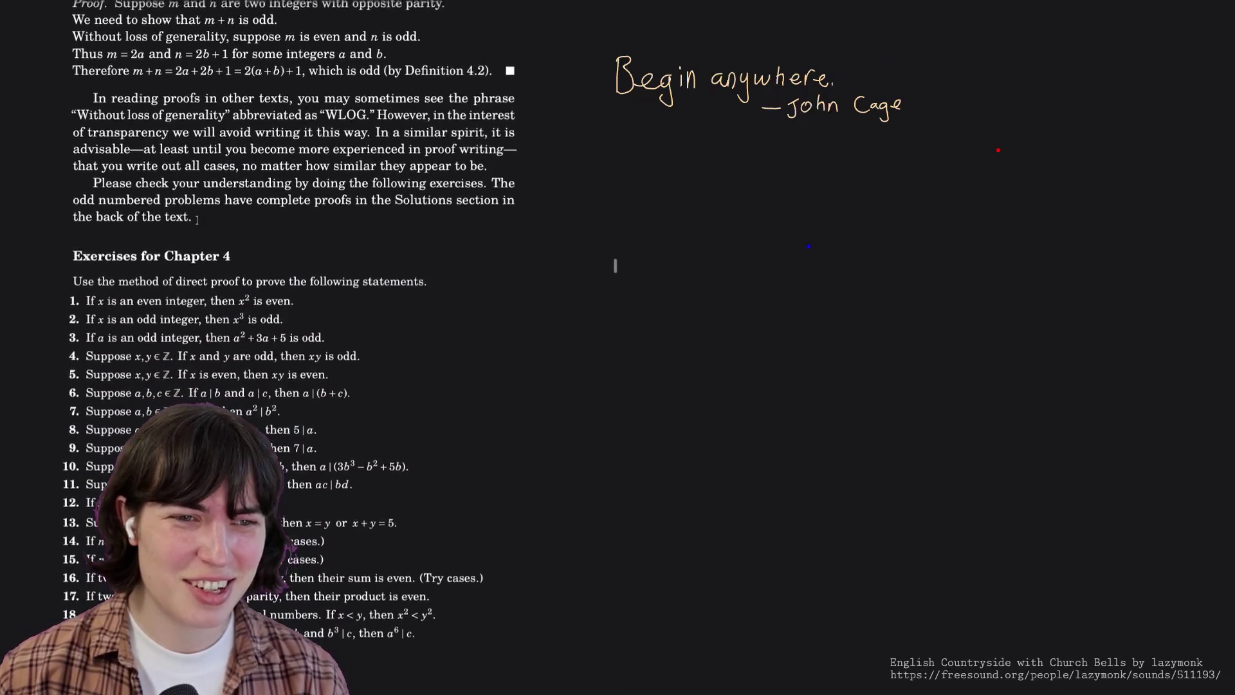
pyautogui.scroll(15, 197, 221)
pyautogui.scroll(10, 197, 222)
pyautogui.scroll(5, 197, 220)
pyautogui.scroll(3, 197, 221)
pyautogui.scroll(3, 198, 220)
pyautogui.scroll(2, 196, 221)
pyautogui.scroll(2, 196, 220)
pyautogui.scroll(5, 196, 220)
pyautogui.scroll(4, 197, 220)
pyautogui.scroll(1, 198, 221)
pyautogui.scroll(5, 197, 220)
pyautogui.scroll(4, 197, 220)
pyautogui.scroll(4, 197, 222)
pyautogui.scroll(5, 196, 220)
pyautogui.scroll(4, 197, 221)
pyautogui.scroll(4, 197, 222)
pyautogui.scroll(-1, 196, 222)
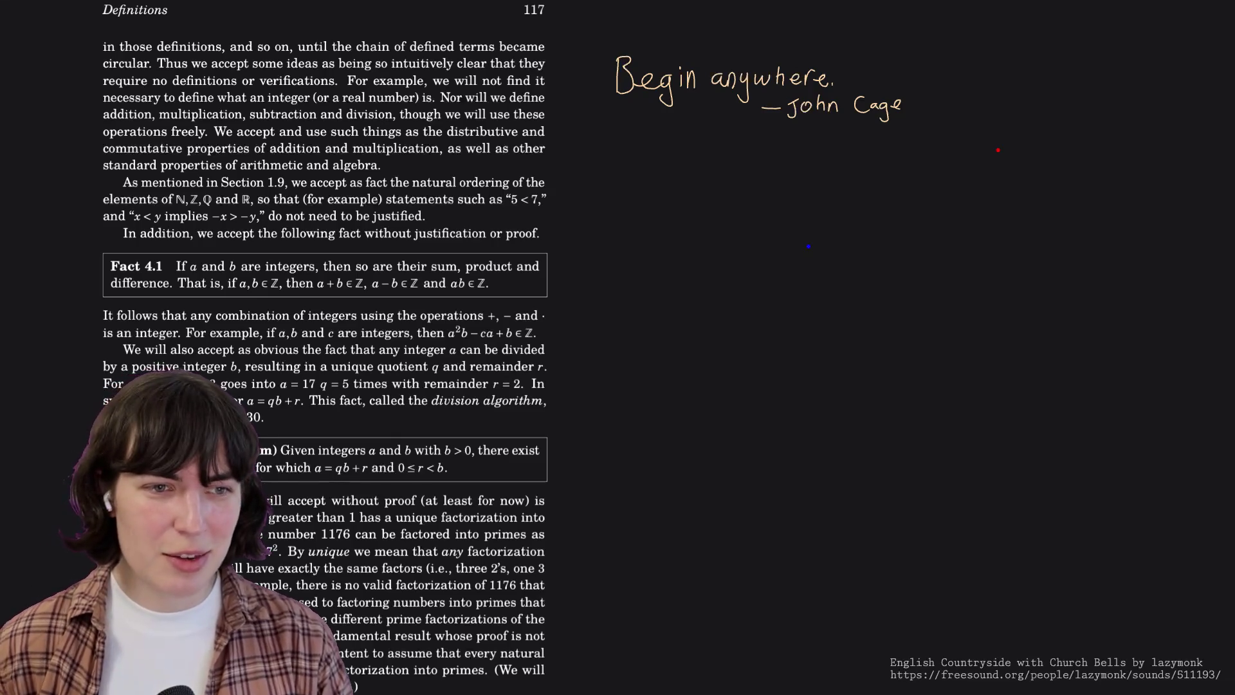
pyautogui.scroll(-2, 223, 369)
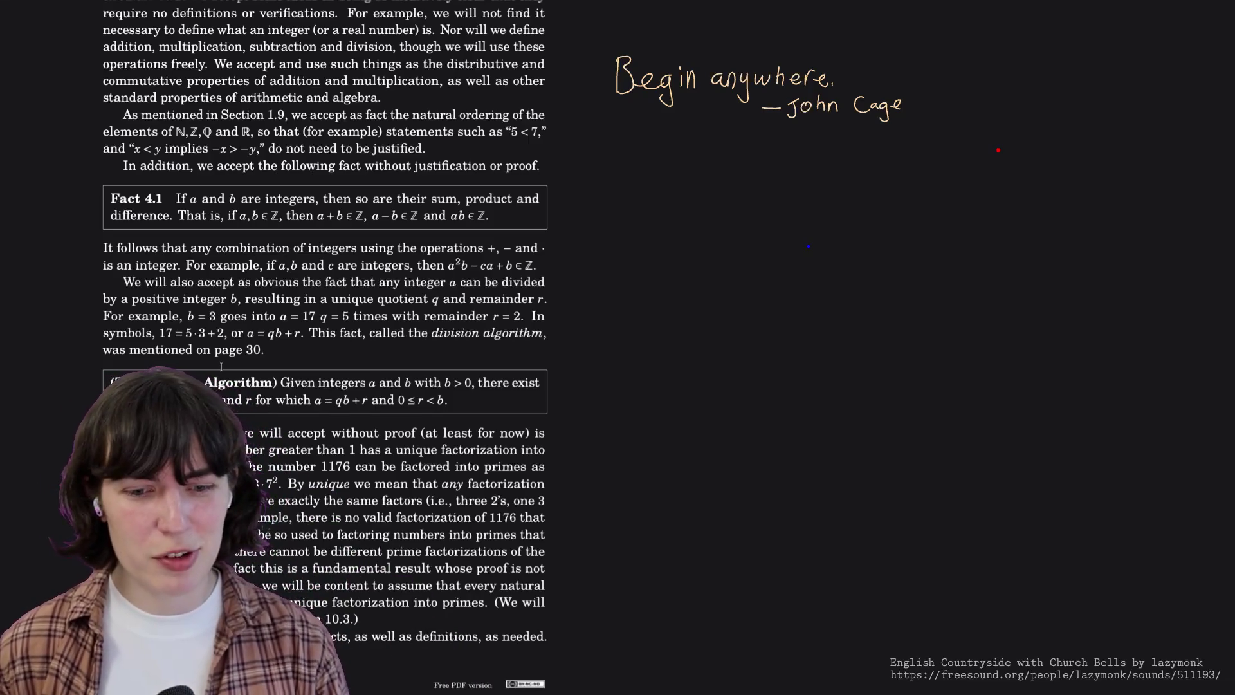
pyautogui.scroll(-1, 325, 348)
pyautogui.scroll(-2, 221, 366)
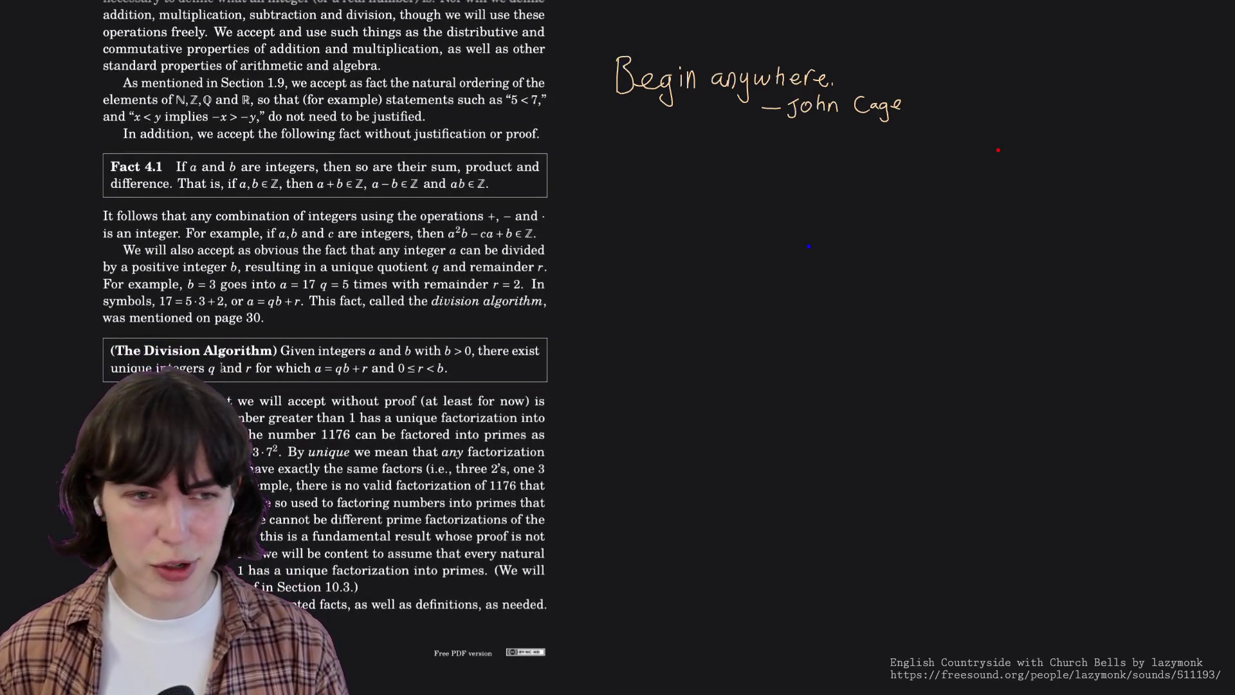
pyautogui.scroll(-3, 221, 367)
pyautogui.scroll(-2, 220, 363)
pyautogui.scroll(-4, 220, 368)
pyautogui.scroll(-1, 220, 368)
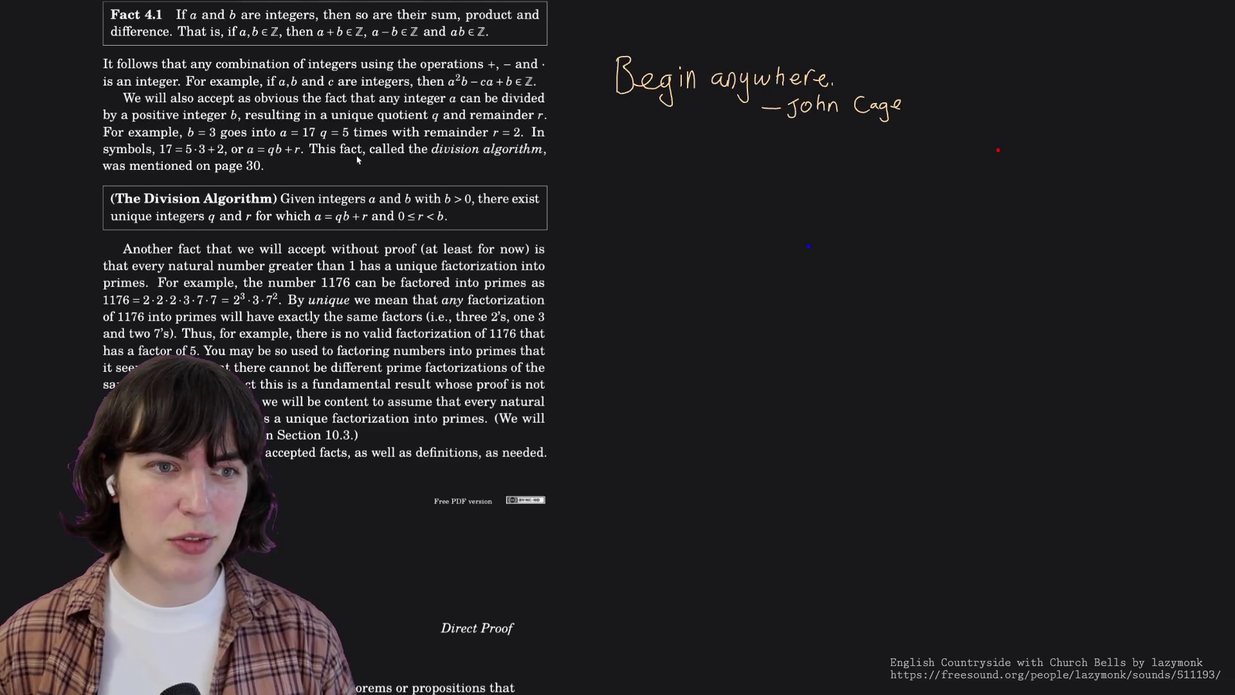
pyautogui.scroll(-2, 358, 160)
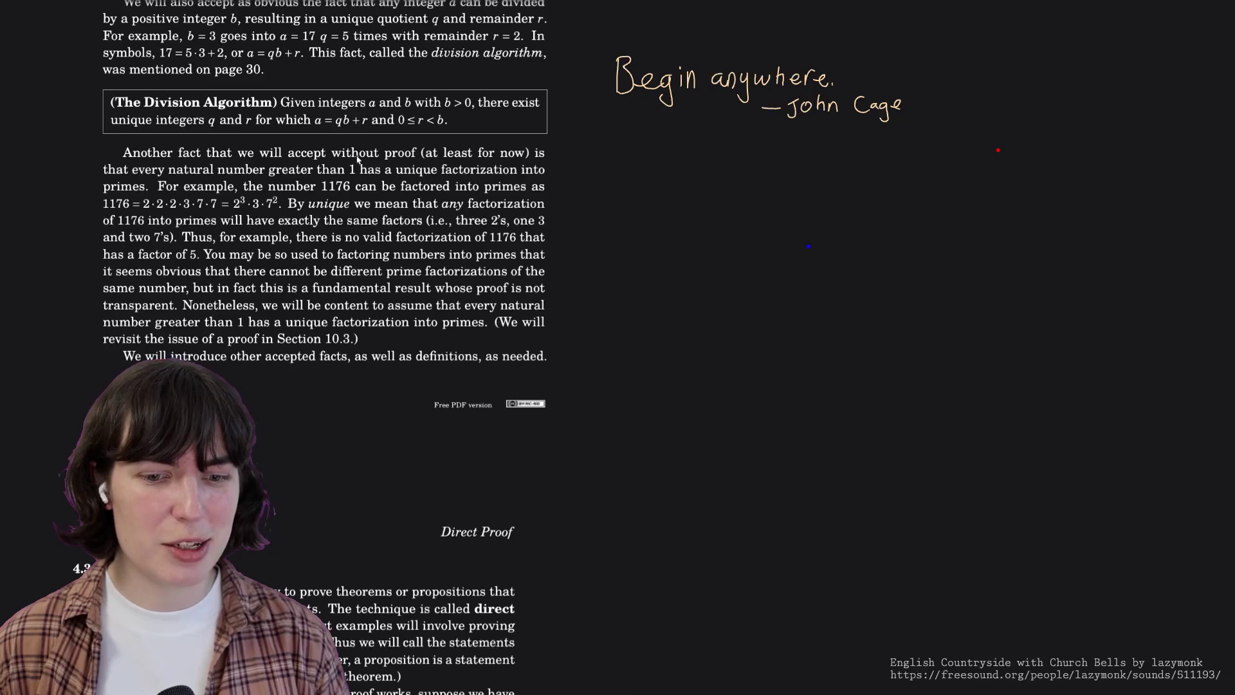
pyautogui.scroll(-1, 357, 160)
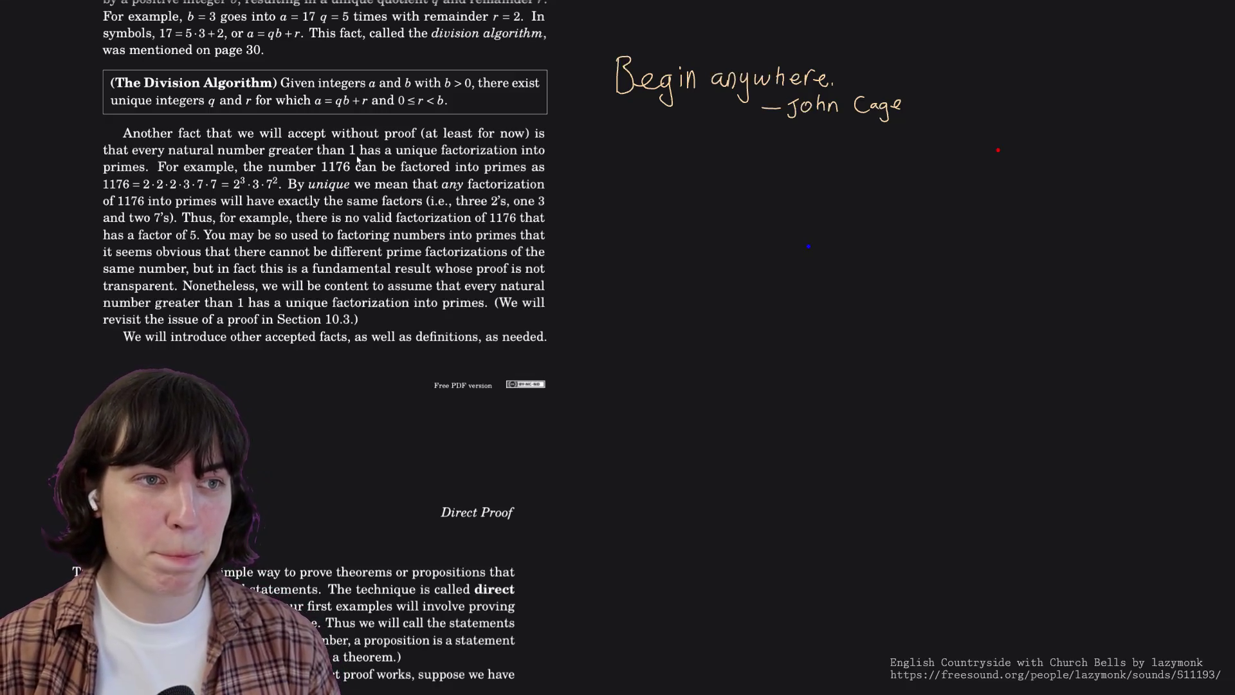
pyautogui.scroll(-1, 358, 161)
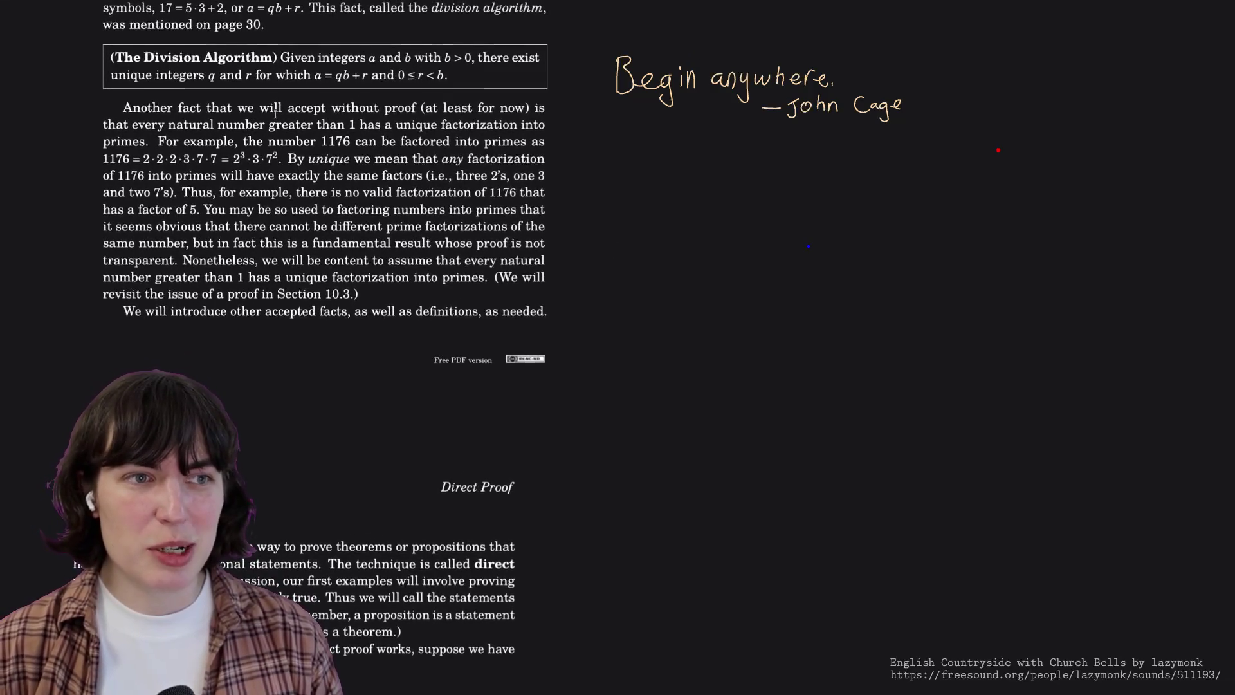
pyautogui.scroll(-1, 277, 113)
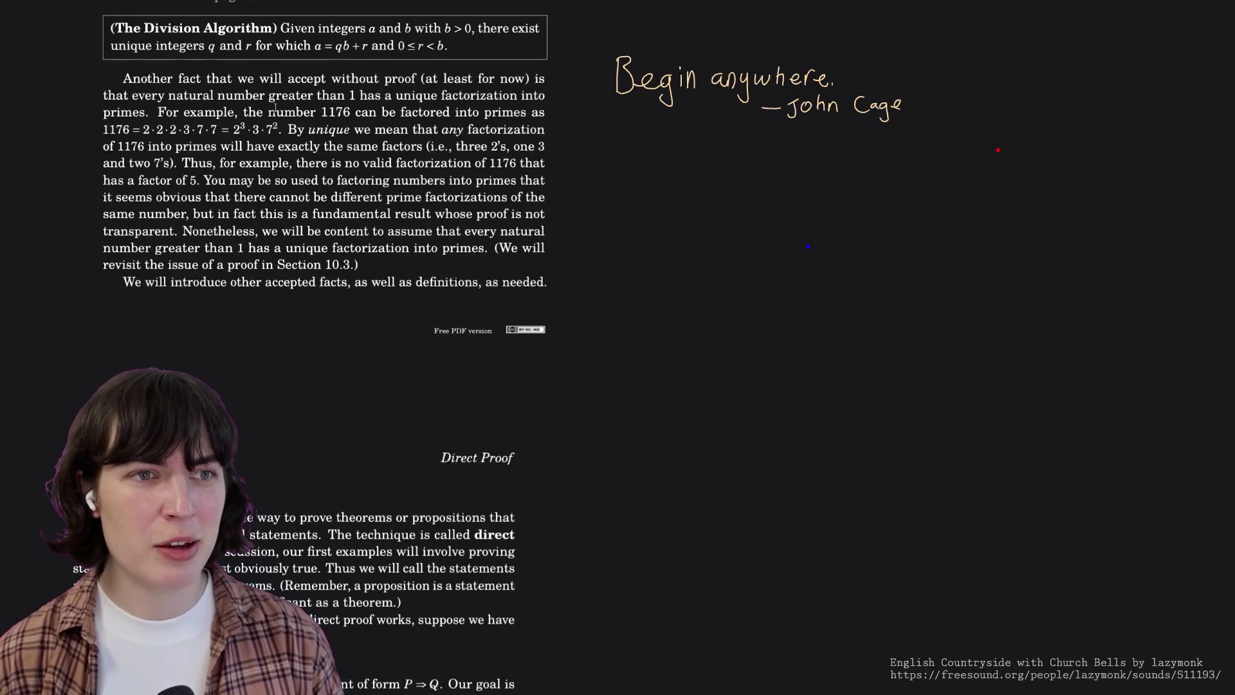
# Highlight the number 1176 in the unique factorization paragraph.
pyautogui.moveTo(321, 113); pyautogui.dragTo(349, 114)
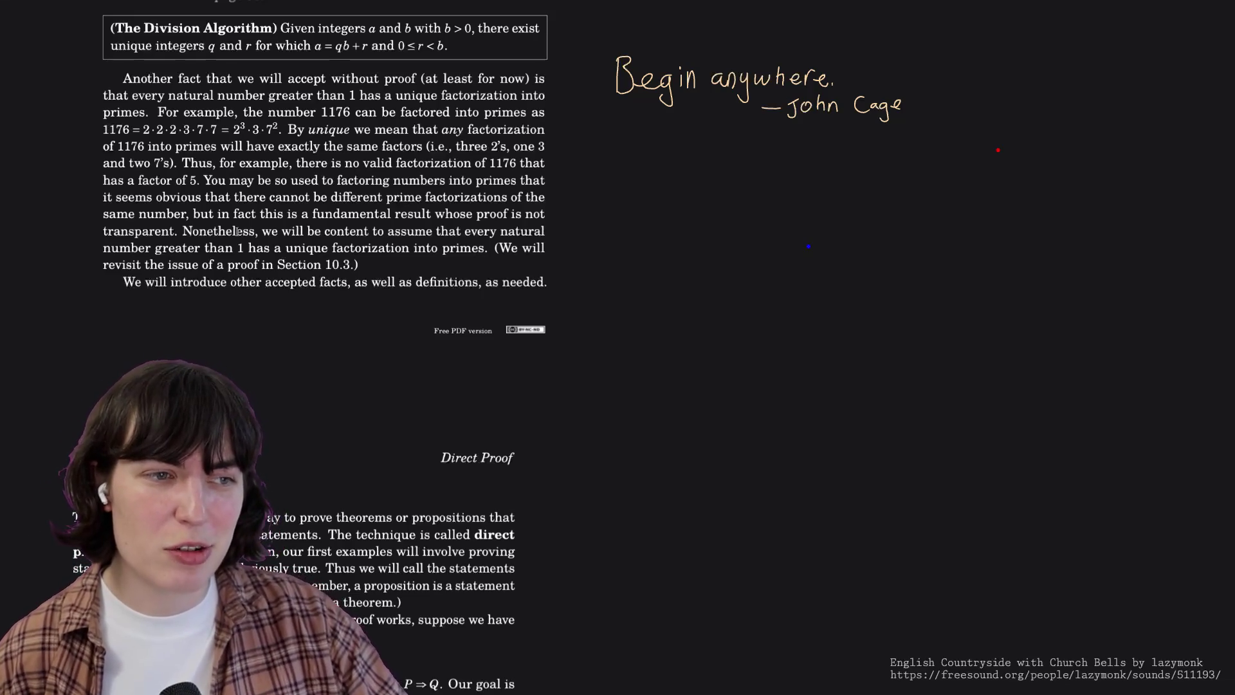
pyautogui.scroll(-1, 237, 230)
pyautogui.scroll(-1, 237, 231)
pyautogui.scroll(-2, 237, 231)
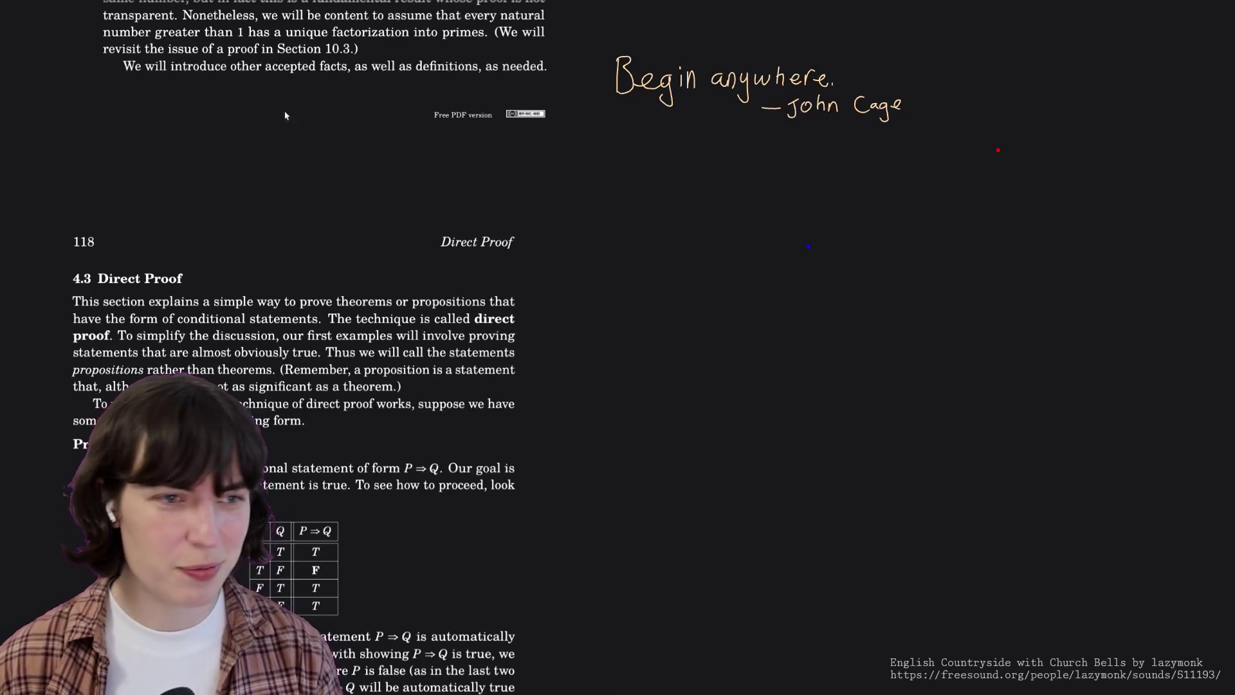
pyautogui.scroll(-5, 453, 317)
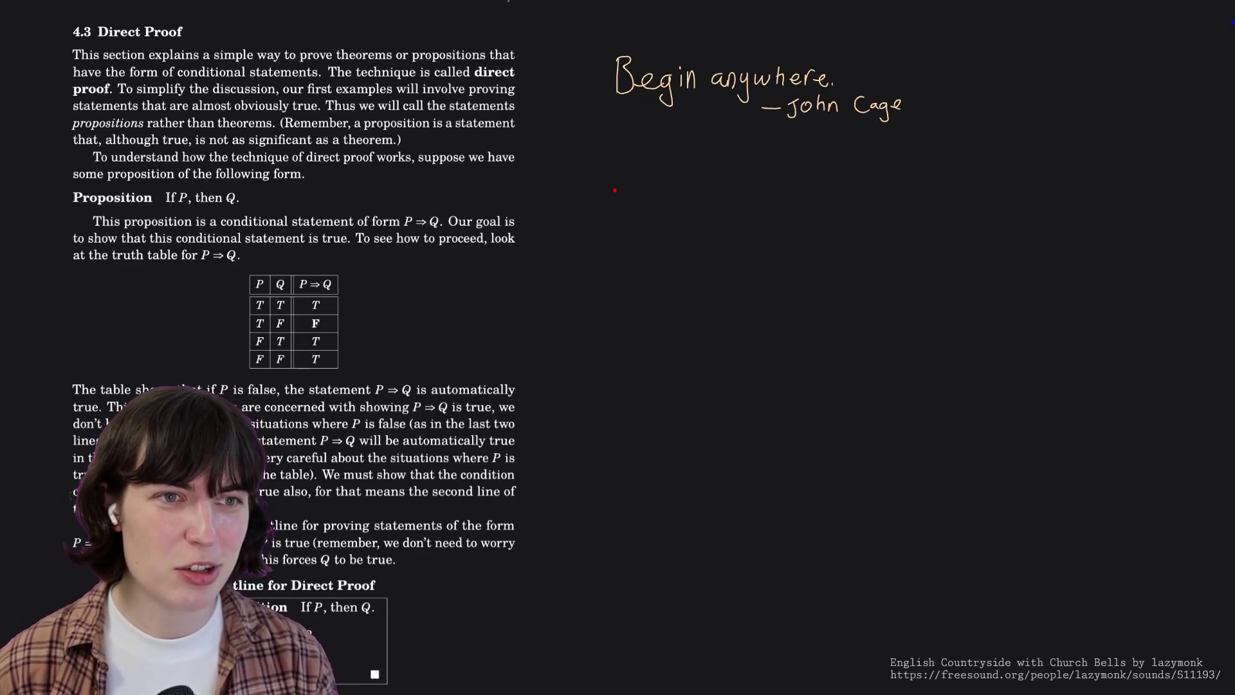
pyautogui.scroll(-1, 534, 583)
pyautogui.scroll(-1, 534, 584)
pyautogui.scroll(-1, 534, 584)
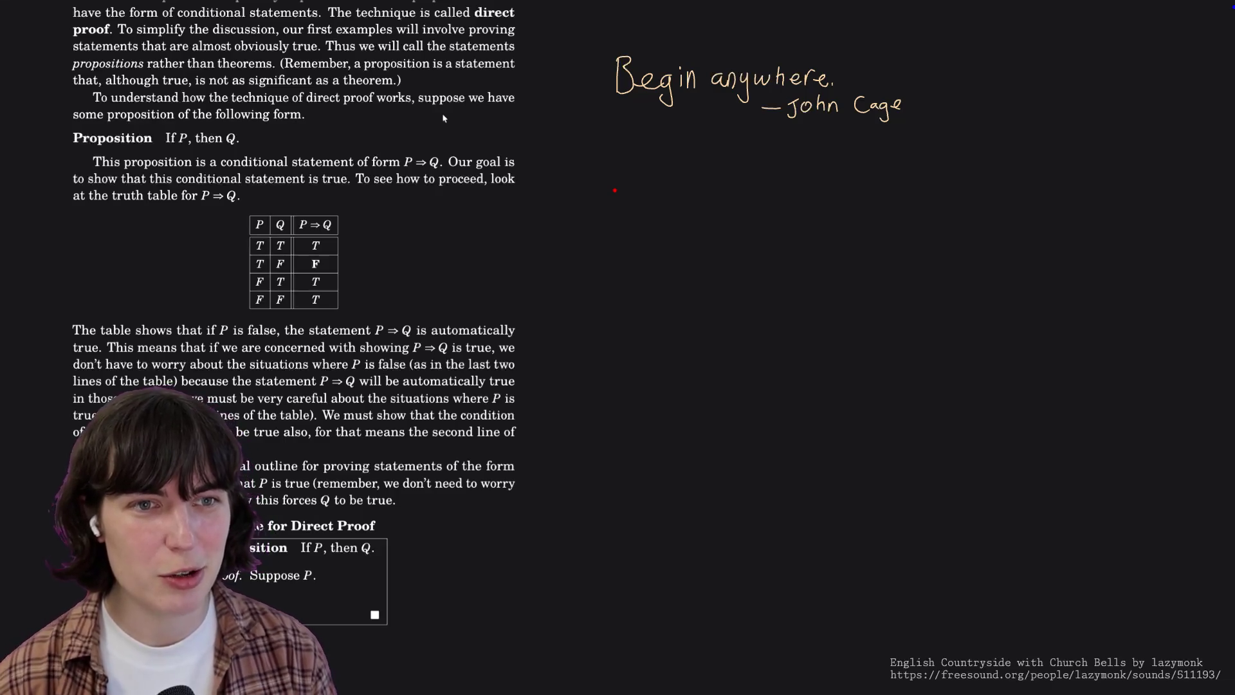
pyautogui.scroll(-1, 443, 117)
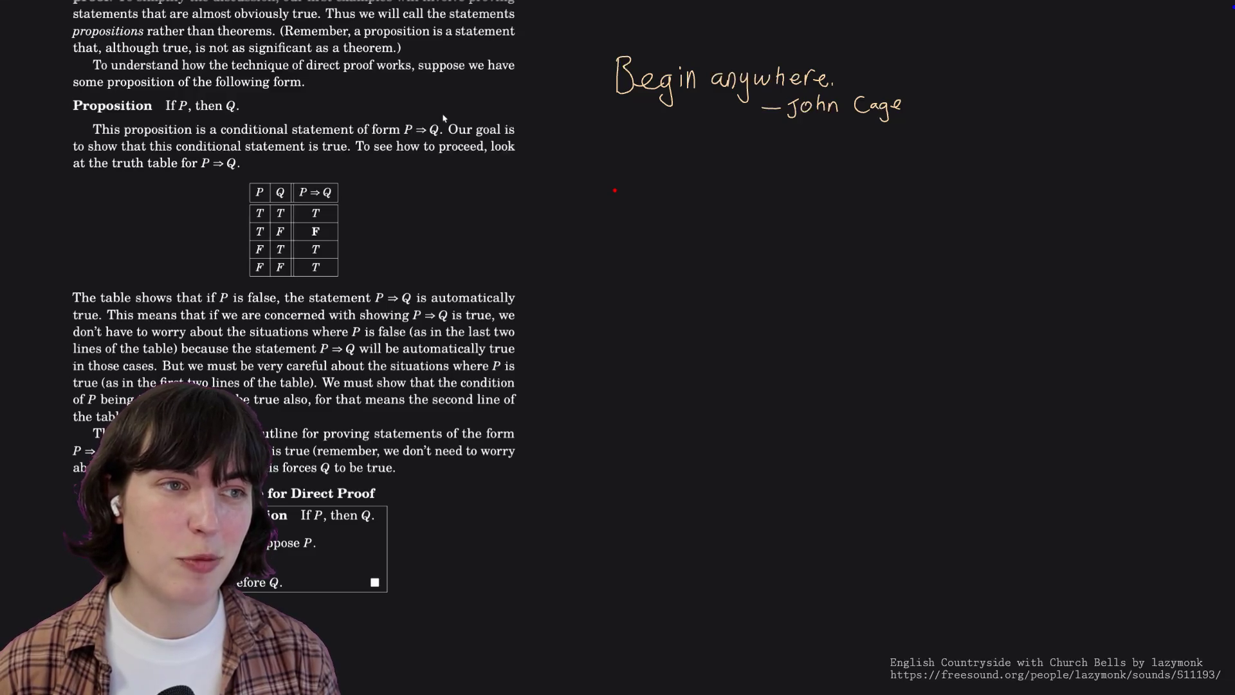
pyautogui.scroll(-1, 443, 117)
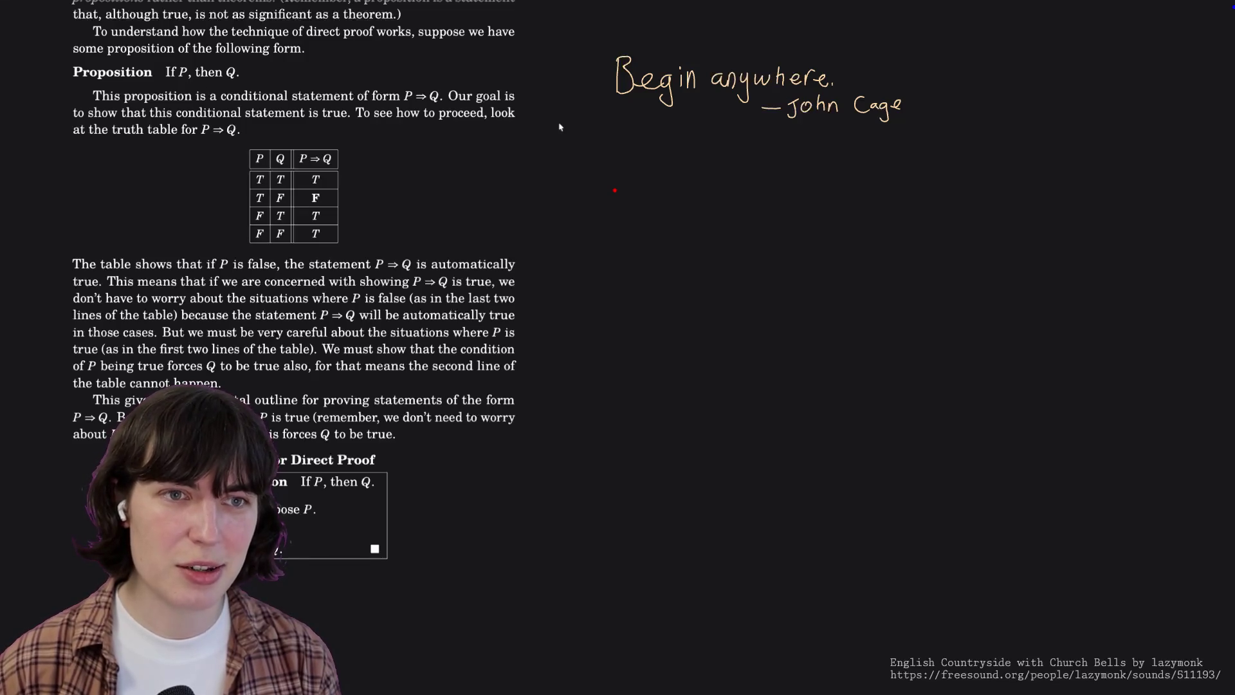
pyautogui.scroll(2, 559, 126)
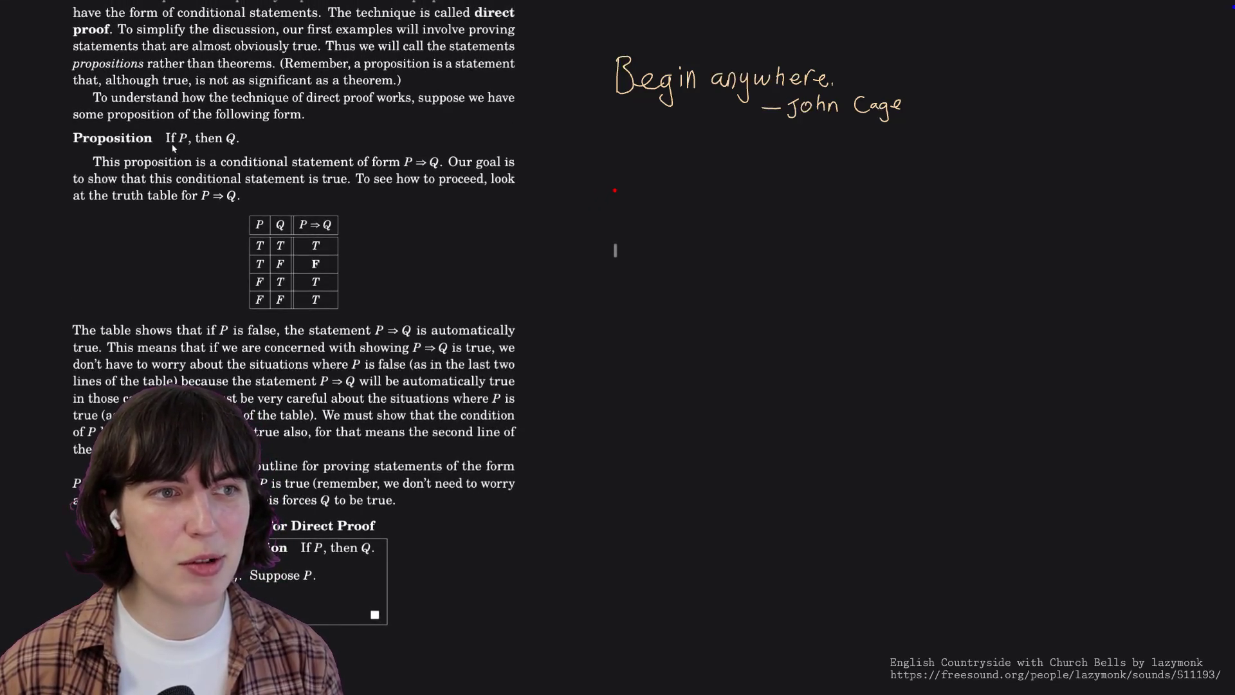
pyautogui.moveTo(161, 138); pyautogui.dragTo(253, 141)
pyautogui.click(309, 150)
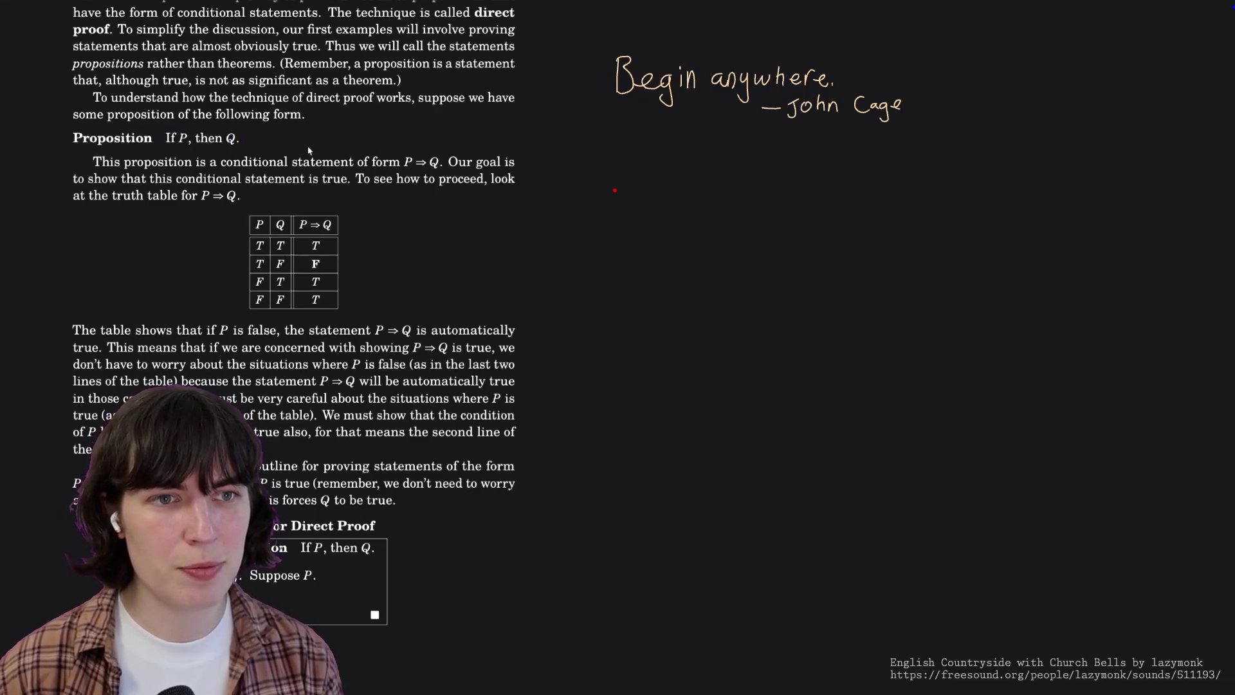
pyautogui.scroll(-2, 309, 150)
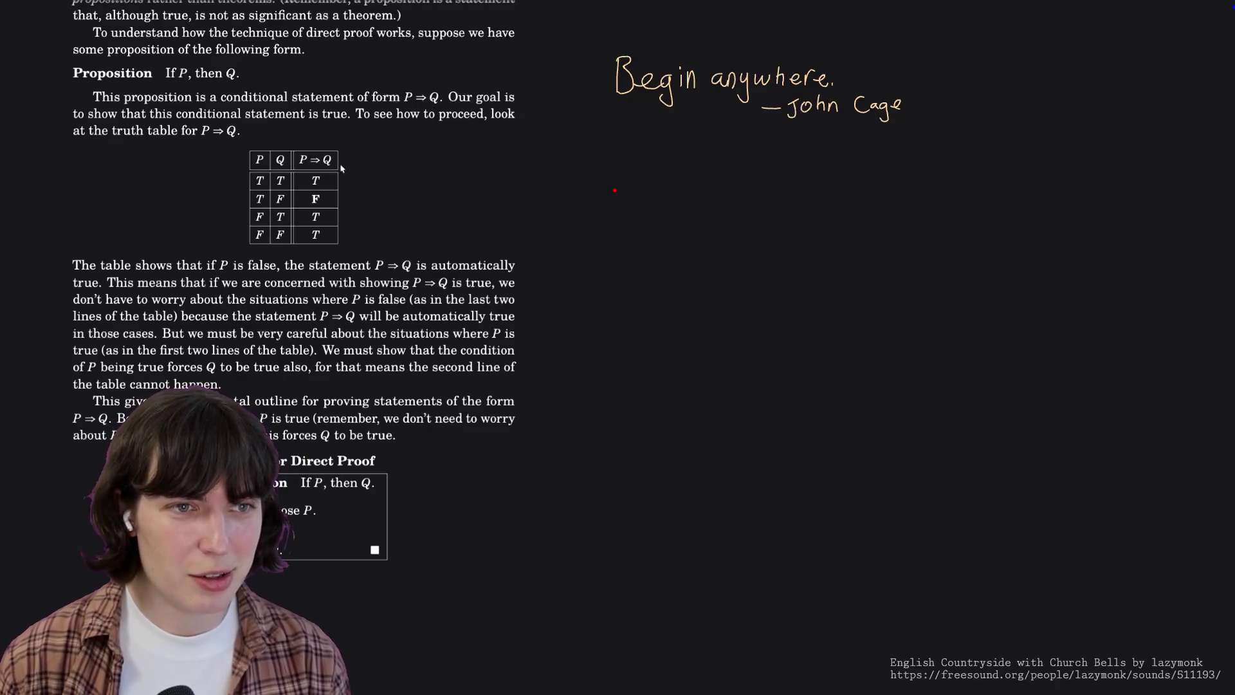
pyautogui.scroll(-1, 496, 207)
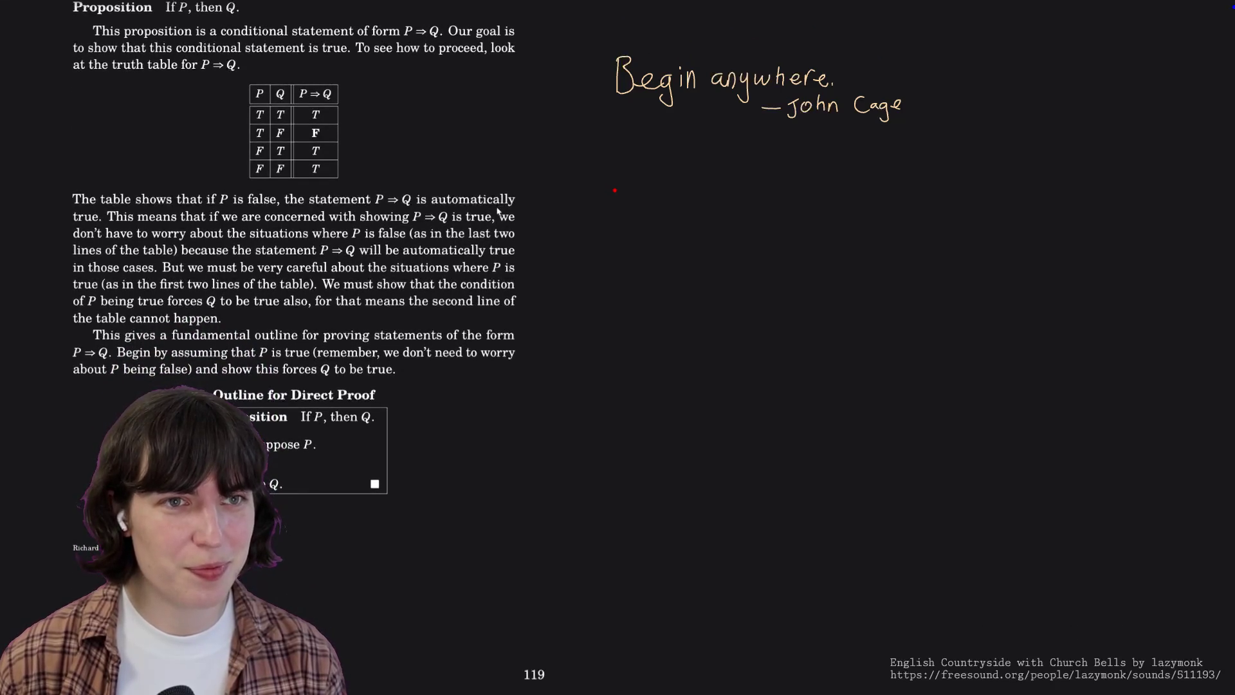
pyautogui.scroll(-1, 498, 211)
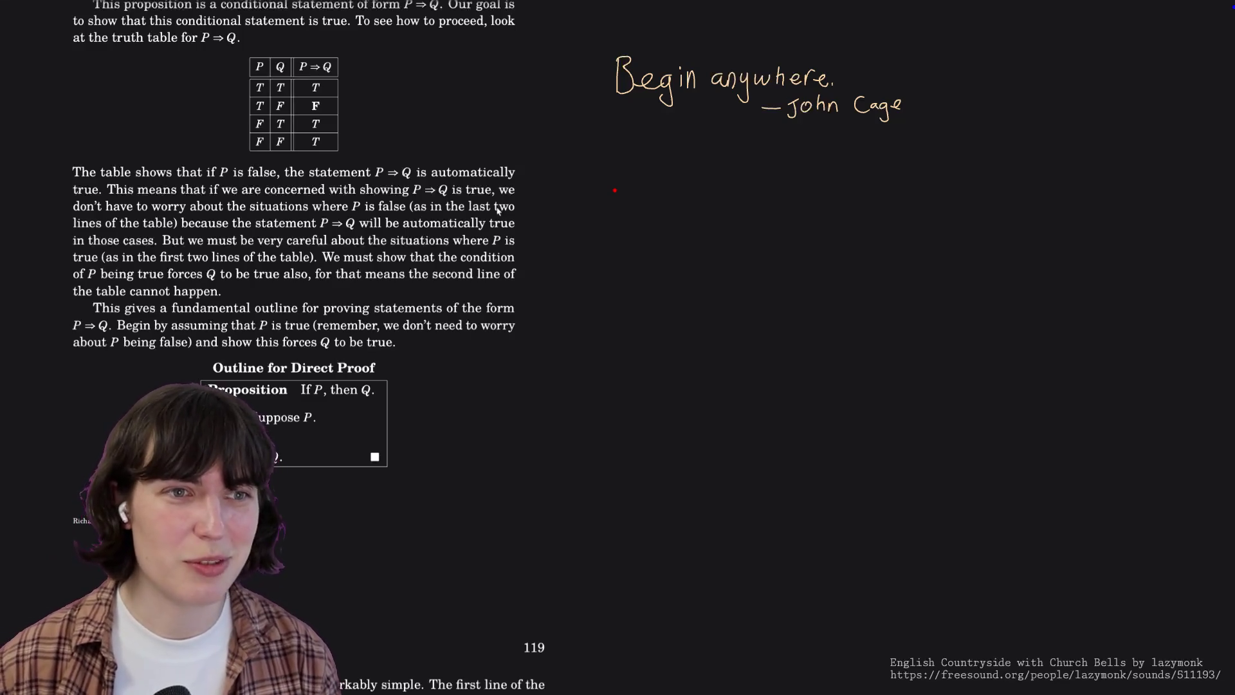
pyautogui.scroll(-1, 498, 210)
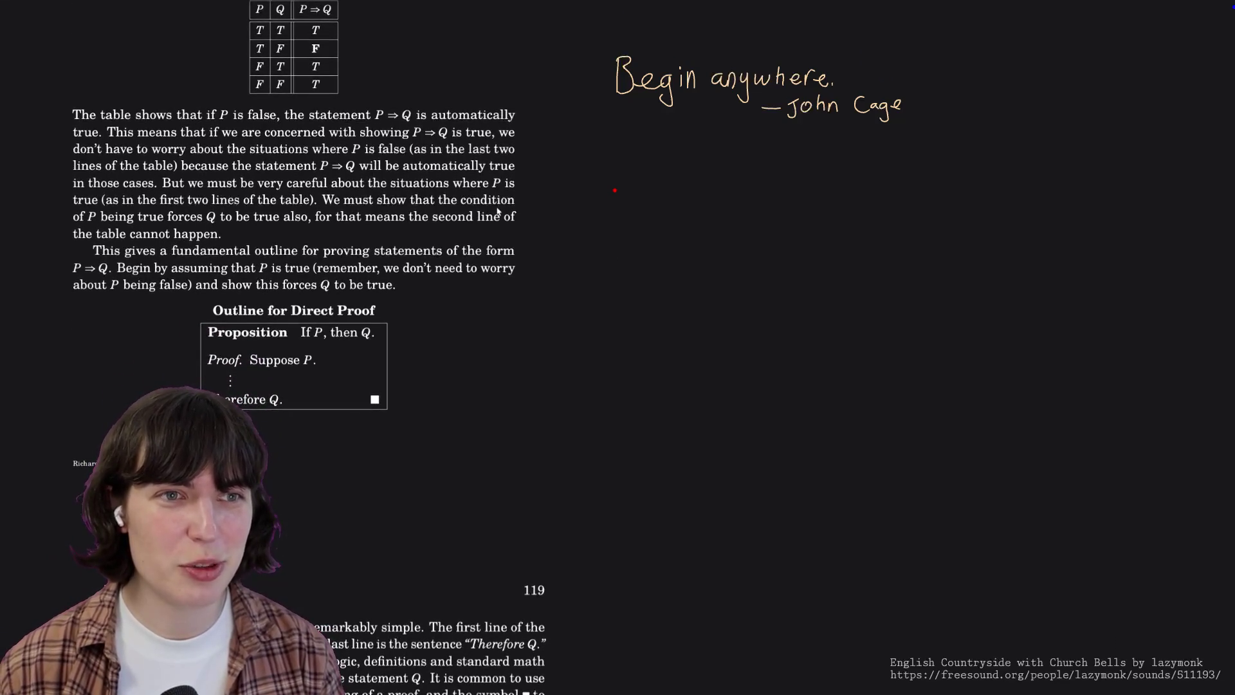
pyautogui.scroll(2, 498, 211)
pyautogui.scroll(-1, 498, 212)
pyautogui.scroll(-1, 498, 210)
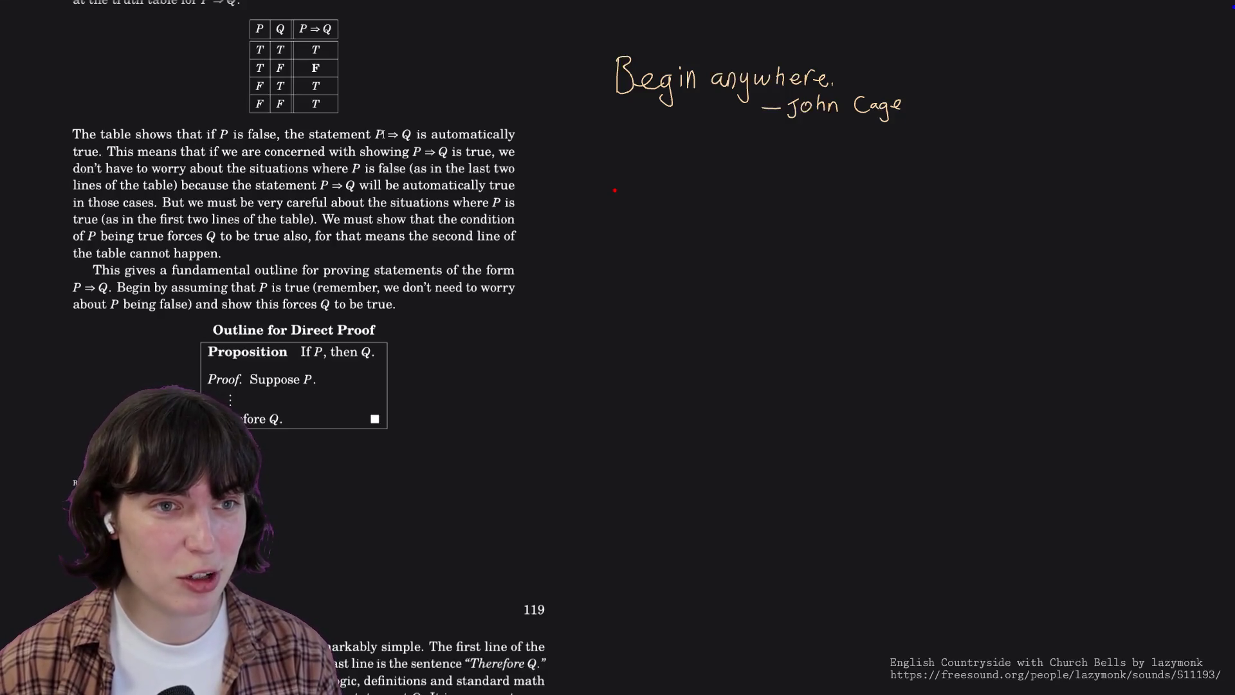
pyautogui.scroll(-1, 496, 181)
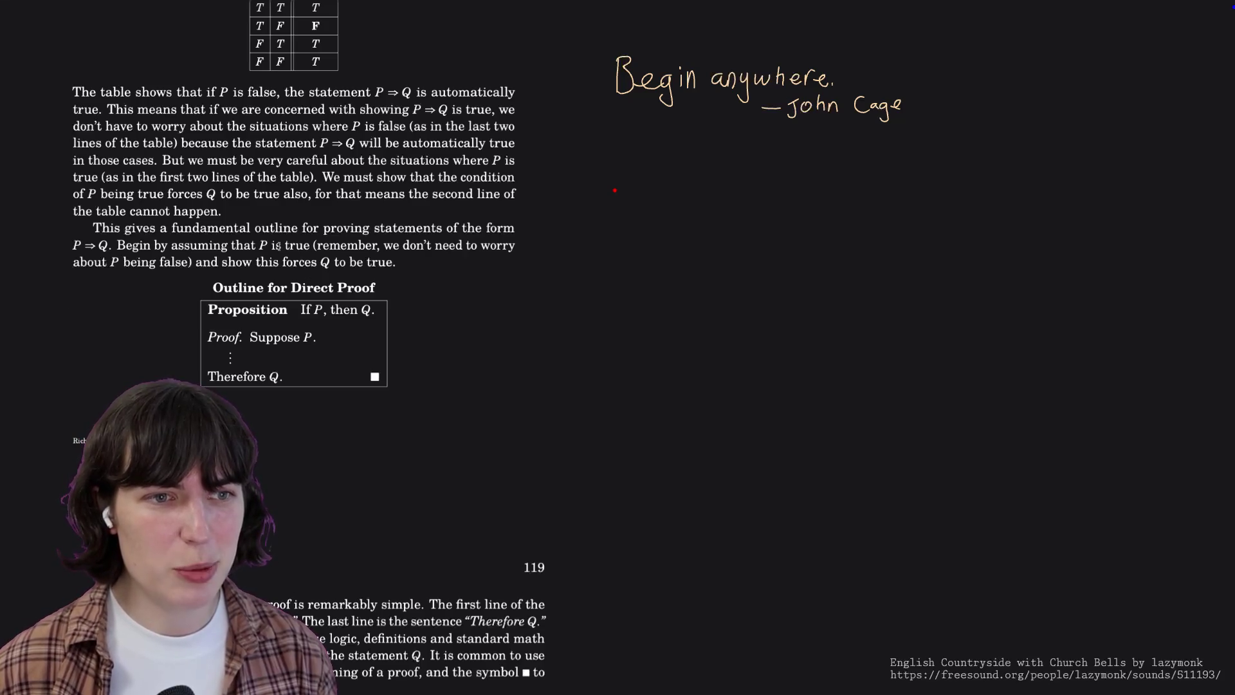
pyautogui.moveTo(297, 307); pyautogui.dragTo(385, 306)
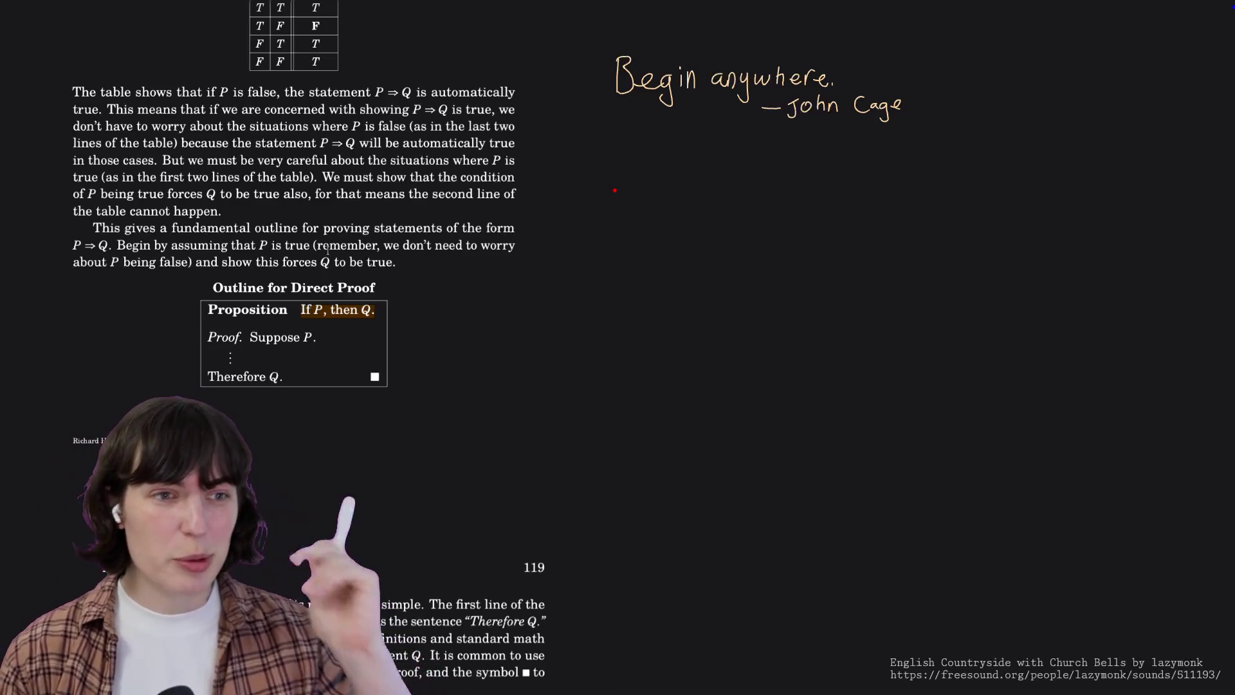
pyautogui.click(409, 280)
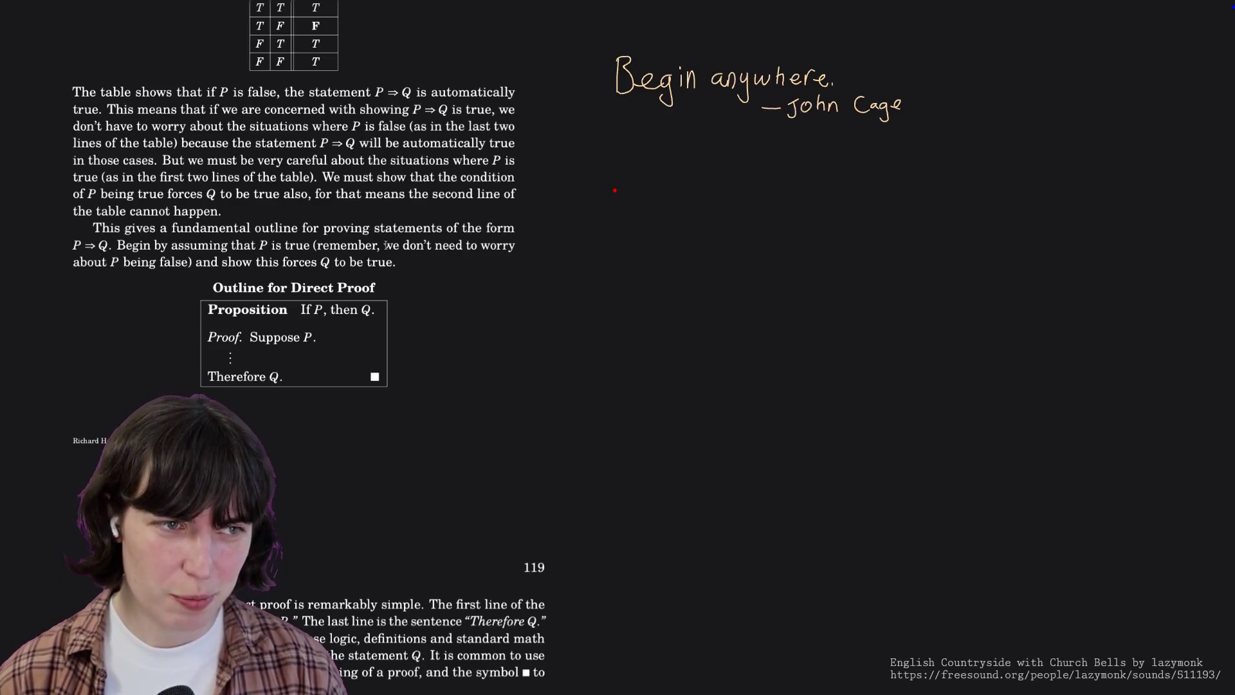
pyautogui.scroll(3, 386, 245)
pyautogui.scroll(1, 385, 245)
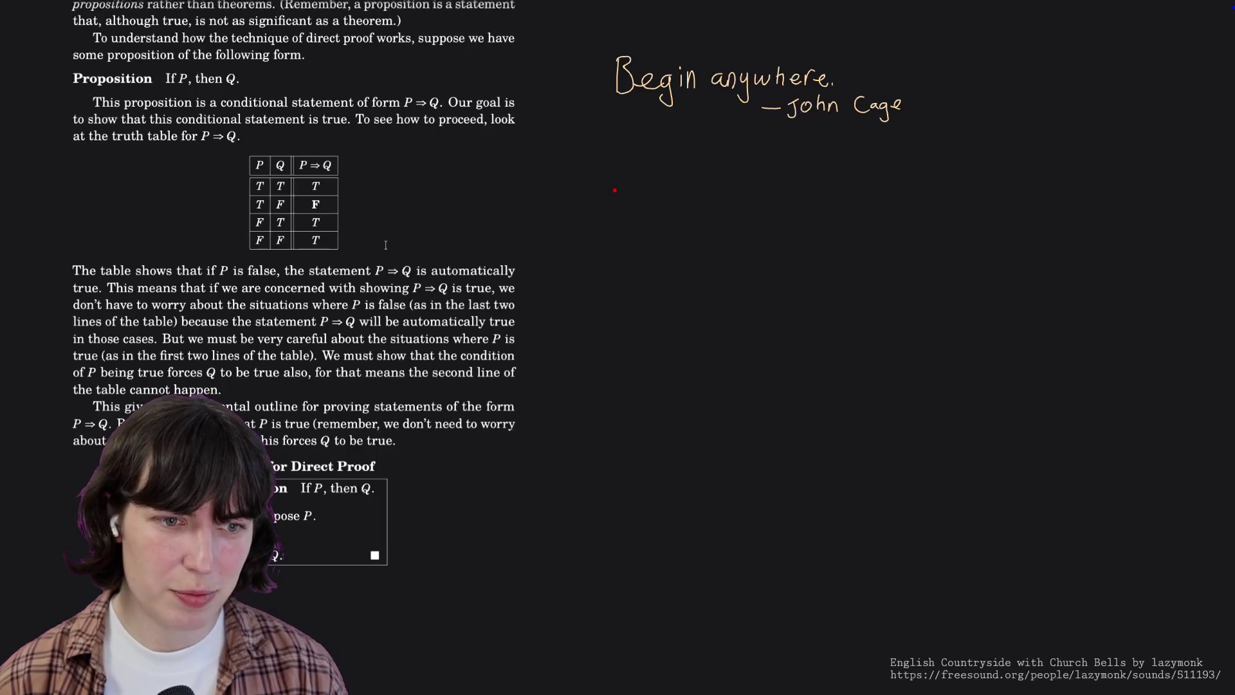
pyautogui.scroll(-1, 386, 245)
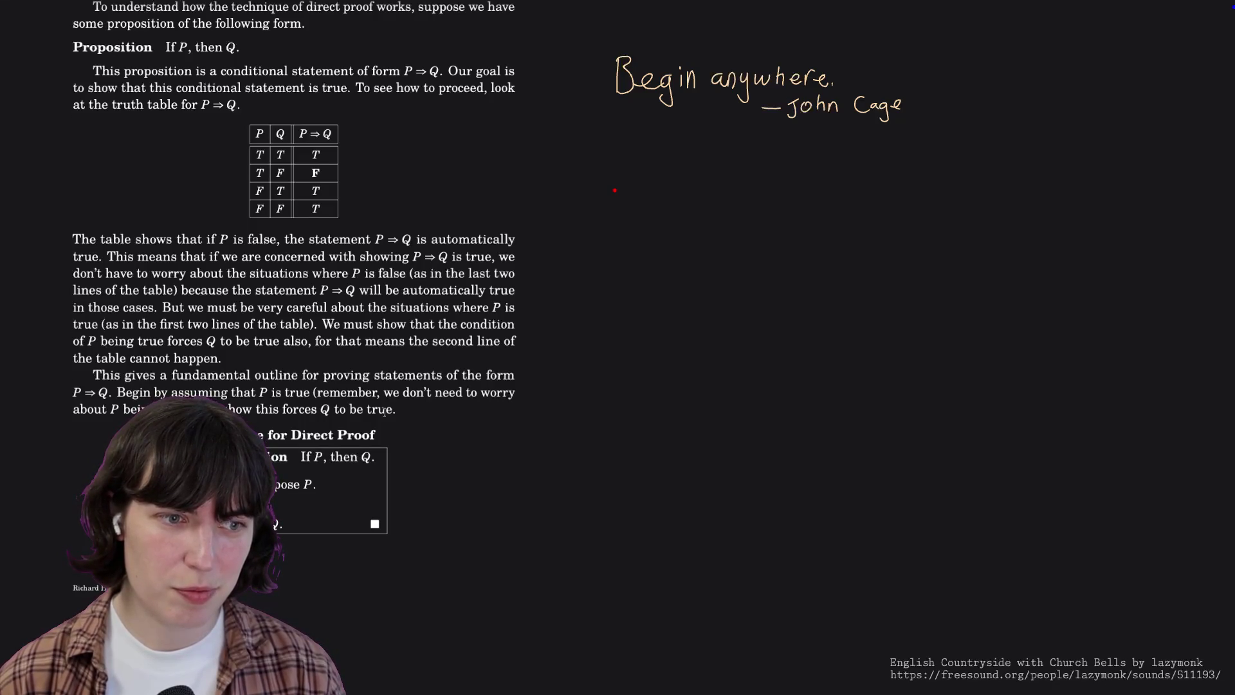
pyautogui.scroll(-3, 384, 410)
pyautogui.scroll(-2, 385, 411)
pyautogui.scroll(5, 386, 395)
pyautogui.scroll(5, 391, 380)
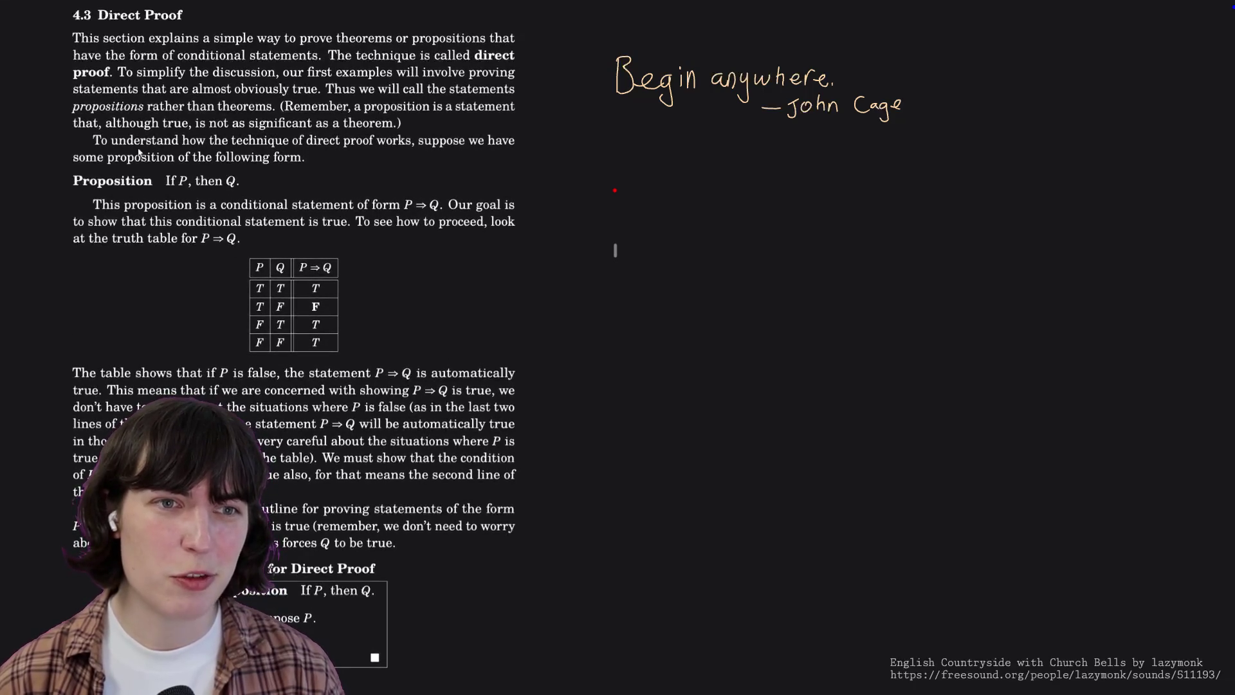
# Highlight 'proposition of the following form', the Proposition heading, 'If P', and the next sentence's start.
pyautogui.moveTo(114, 161); pyautogui.dragTo(302, 158)
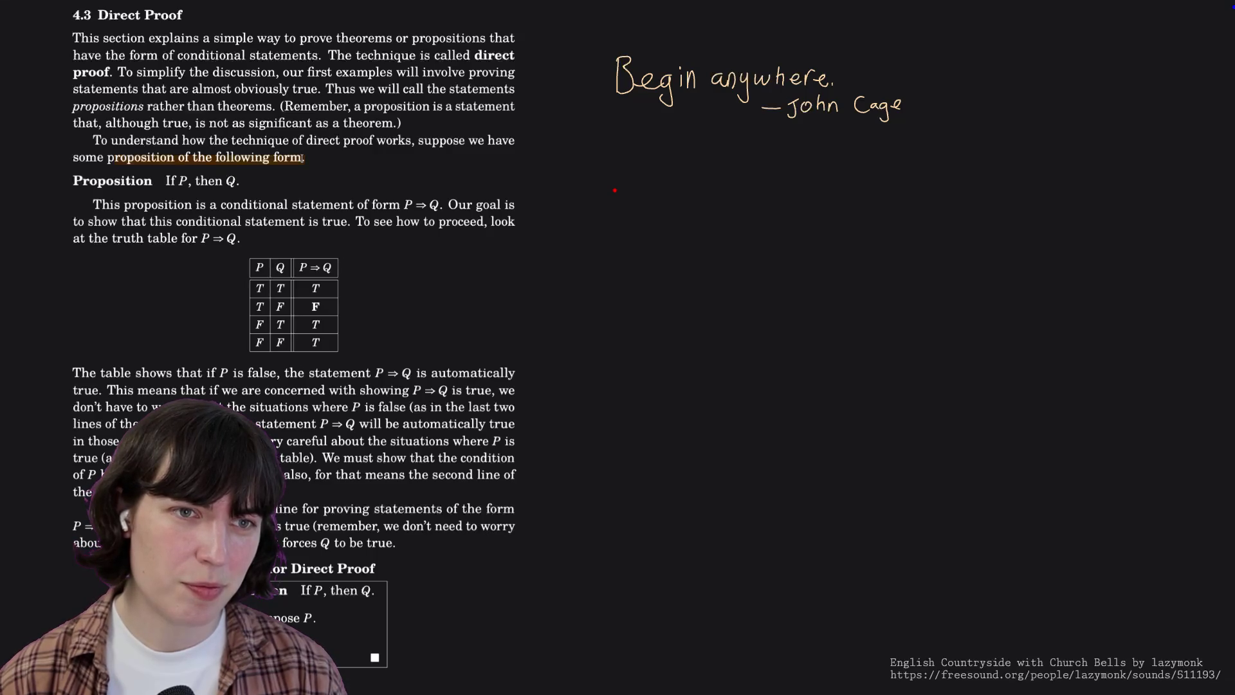
pyautogui.moveTo(73, 180); pyautogui.dragTo(153, 180)
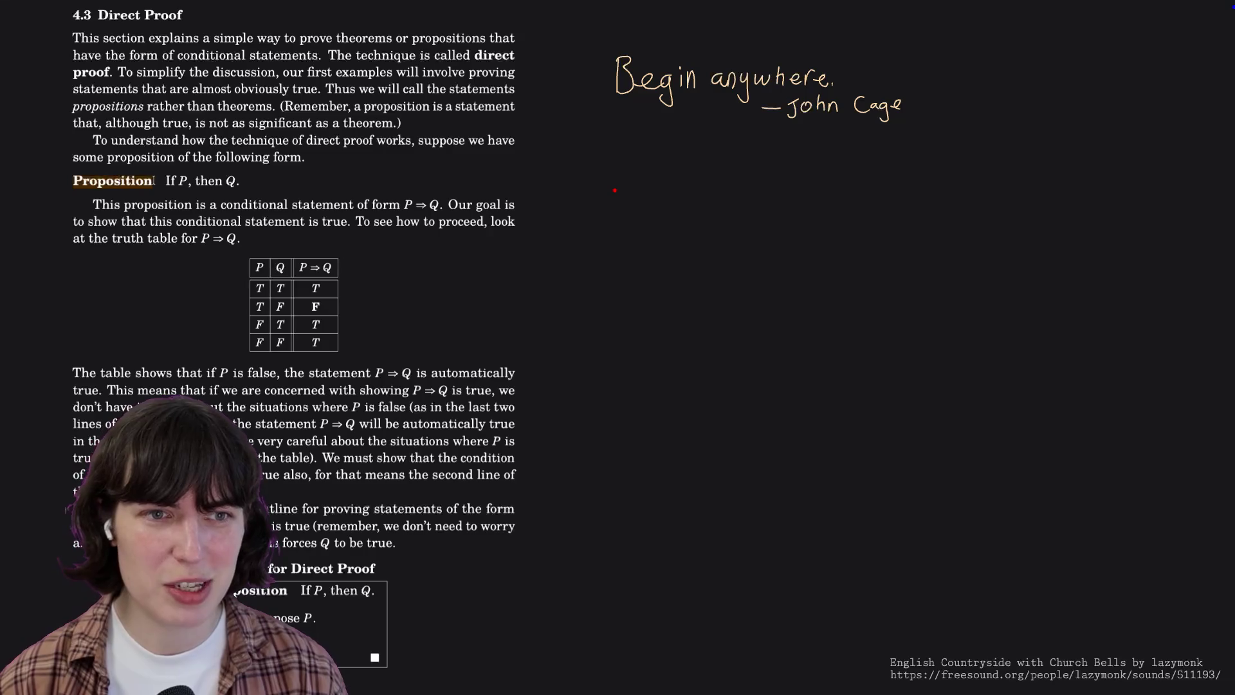
pyautogui.scroll(-3, 154, 181)
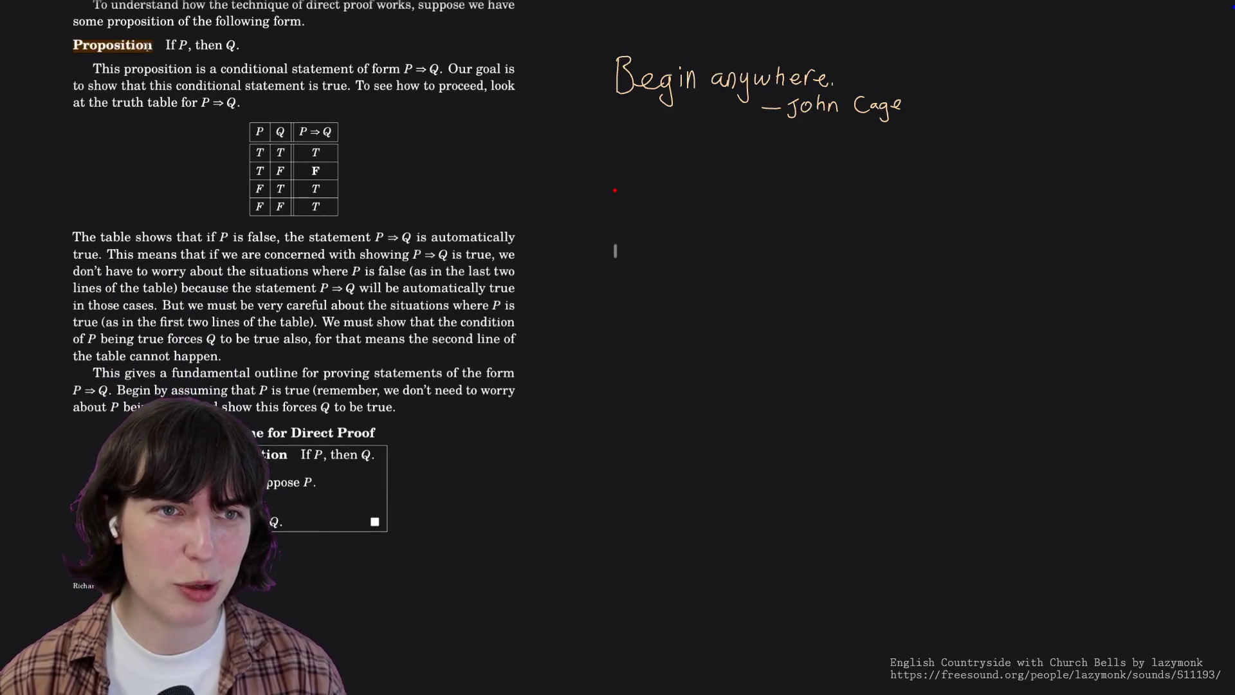
pyautogui.moveTo(152, 45); pyautogui.dragTo(194, 45)
pyautogui.moveTo(94, 70); pyautogui.dragTo(288, 70)
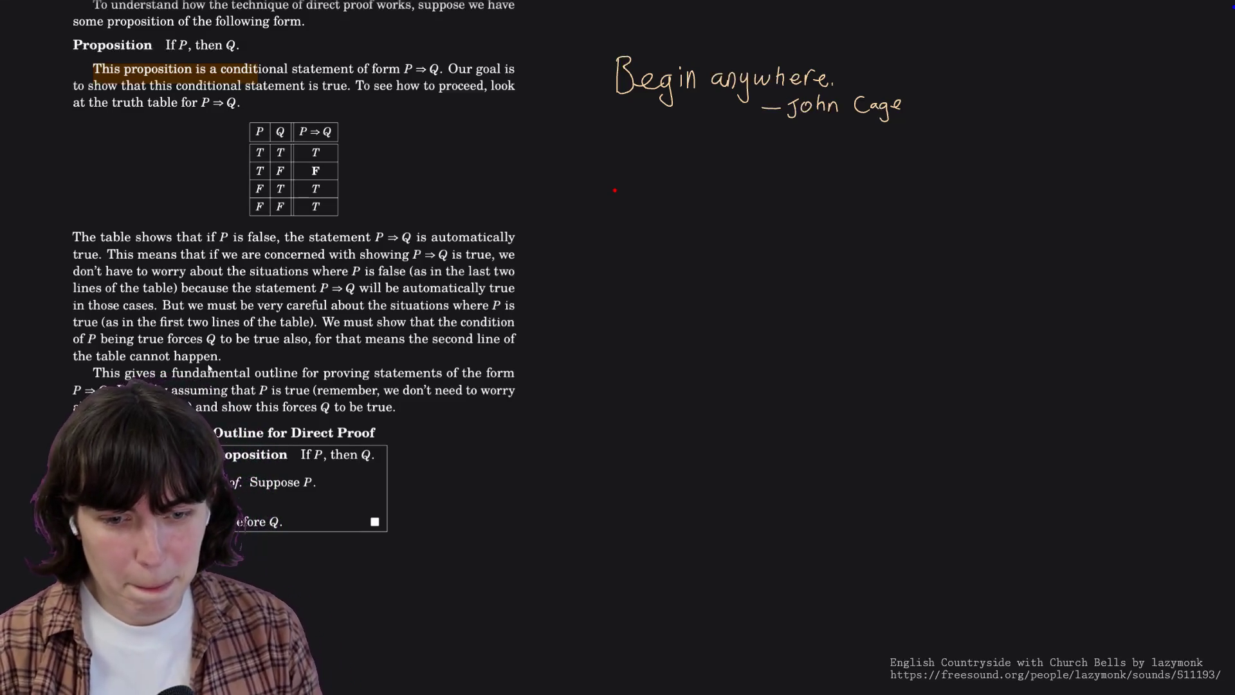
pyautogui.scroll(-1, 208, 368)
pyautogui.scroll(-2, 207, 368)
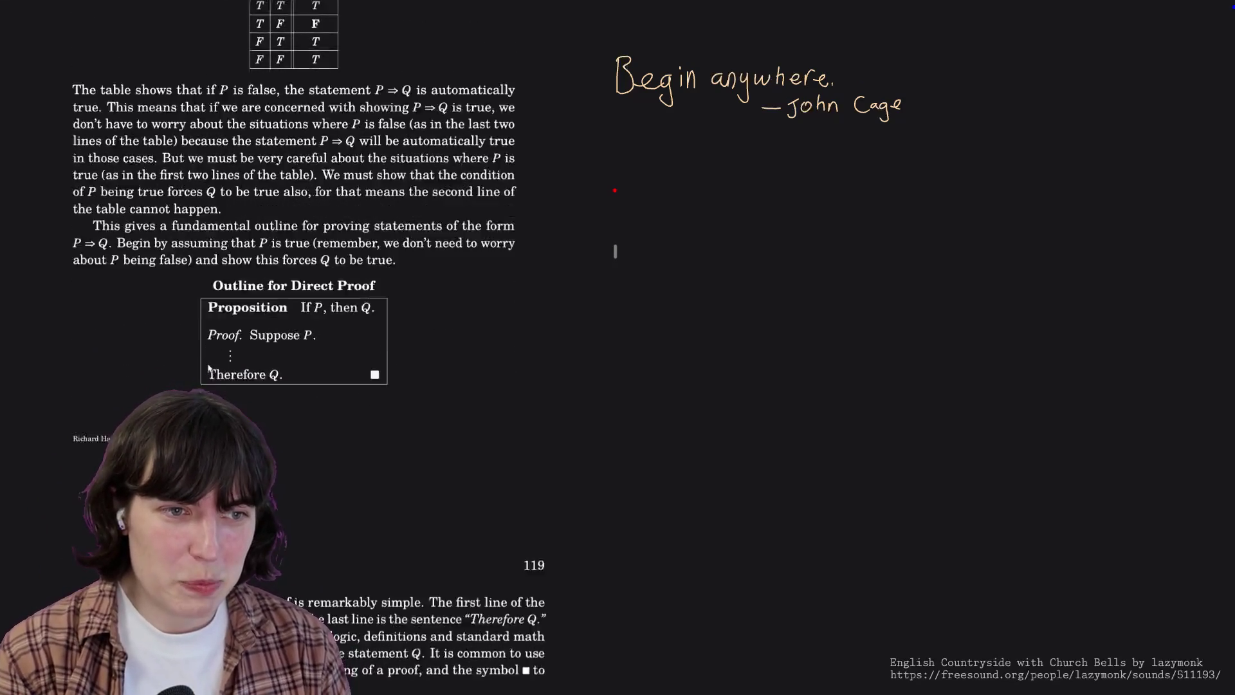
pyautogui.scroll(-3, 207, 368)
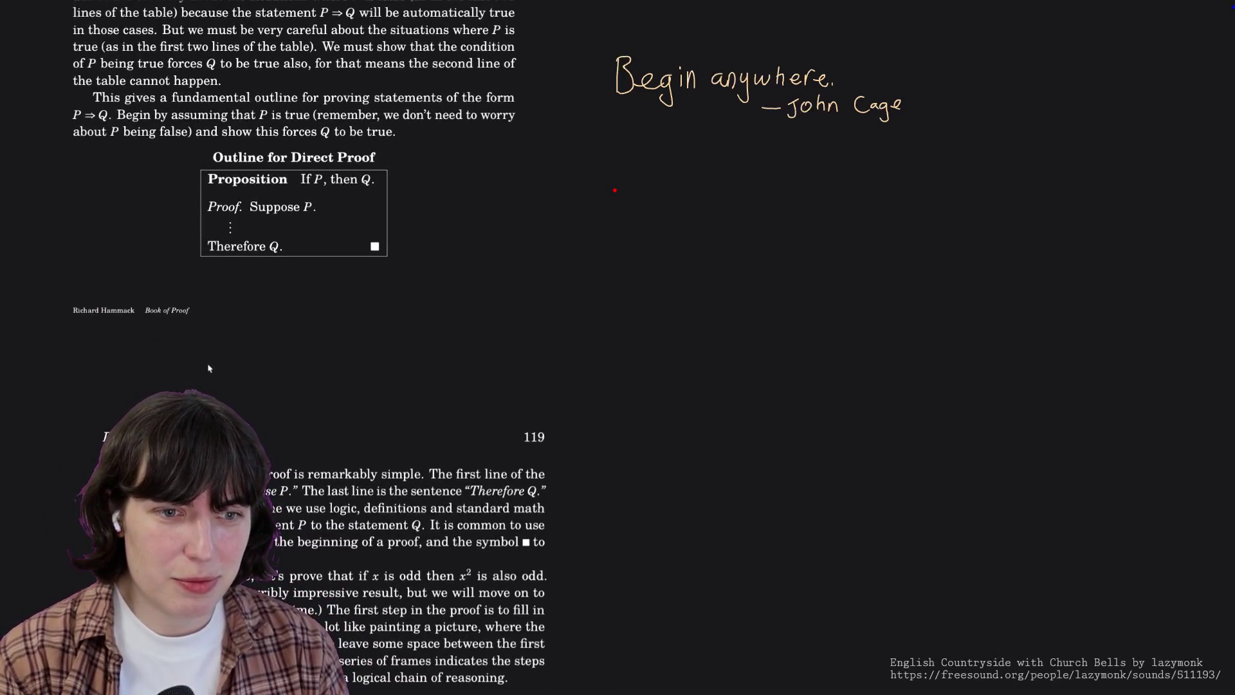
pyautogui.scroll(-4, 207, 368)
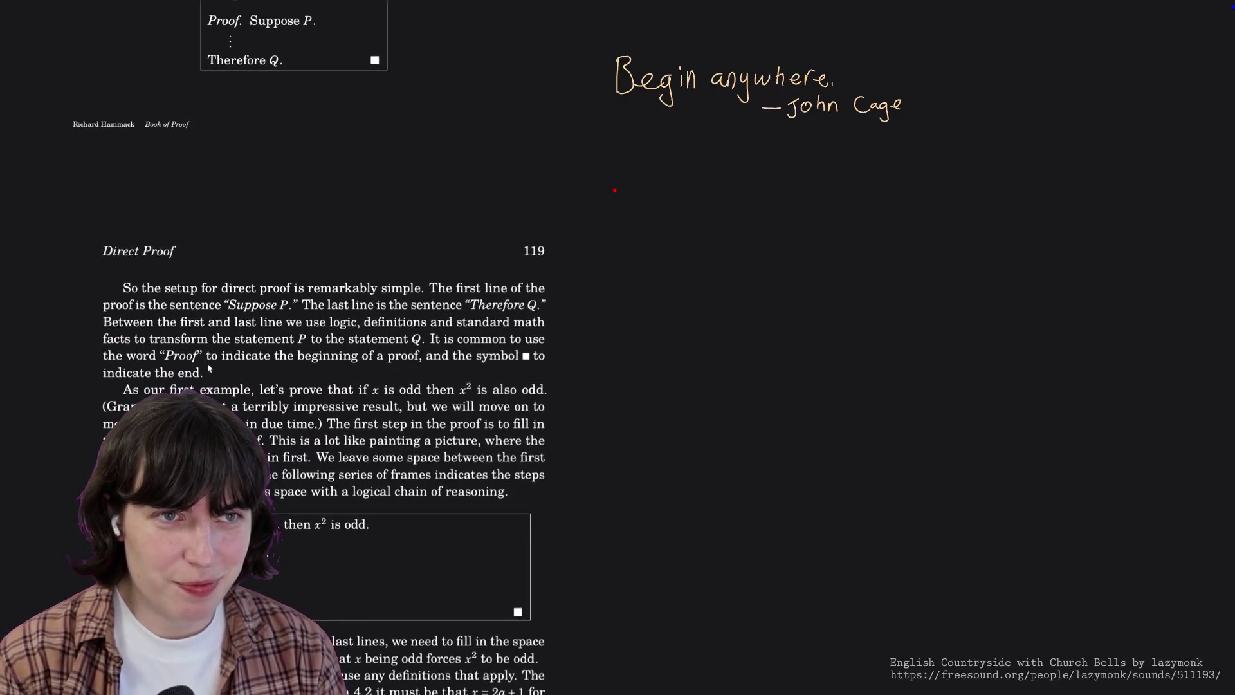
pyautogui.scroll(-1, 207, 367)
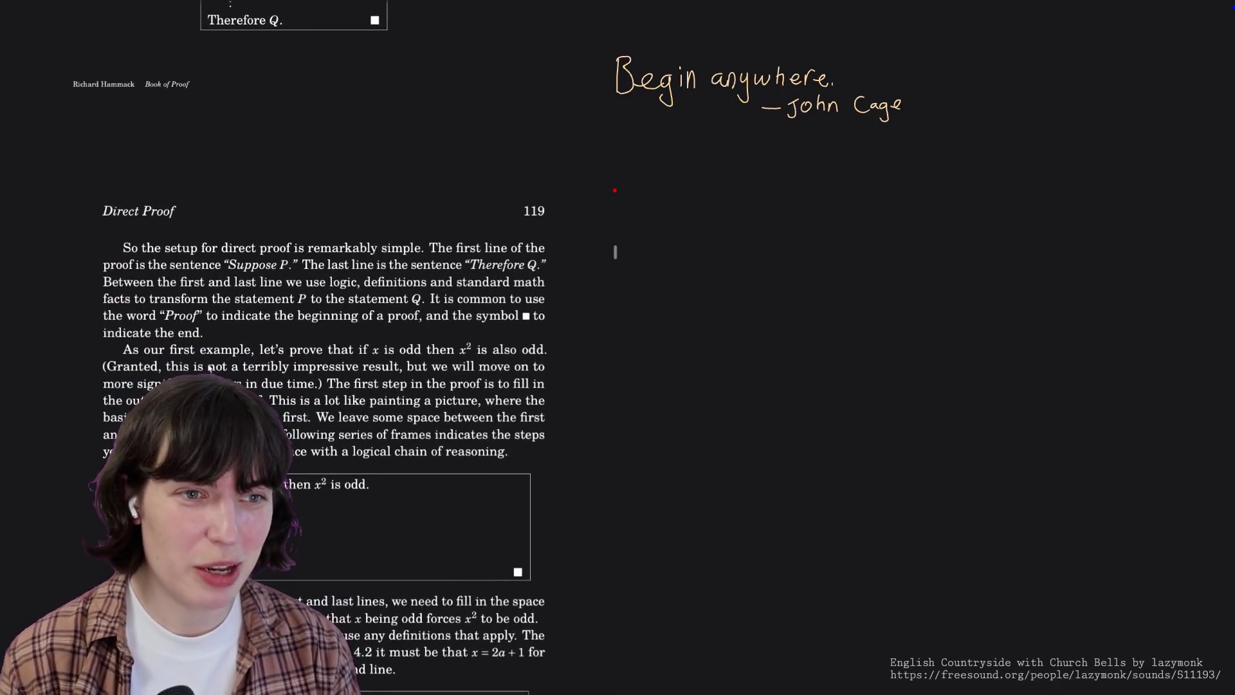
pyautogui.scroll(-3, 208, 368)
pyautogui.scroll(-1, 207, 368)
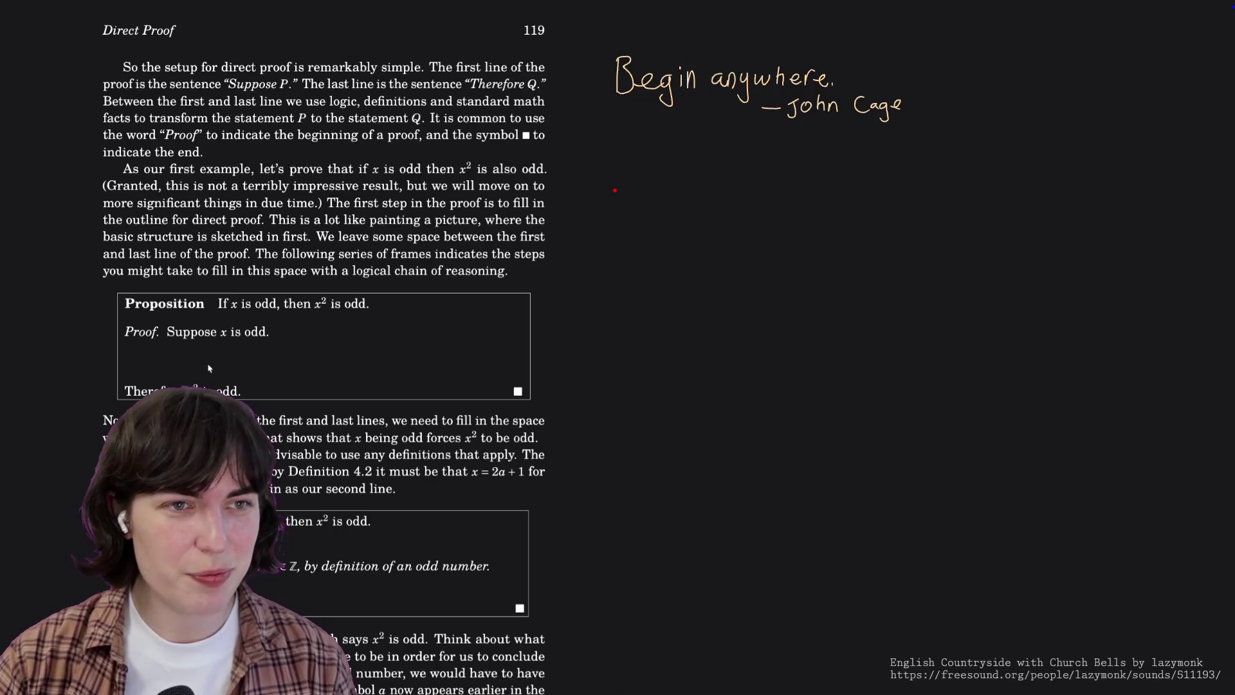
pyautogui.scroll(5, 209, 368)
pyautogui.scroll(4, 209, 368)
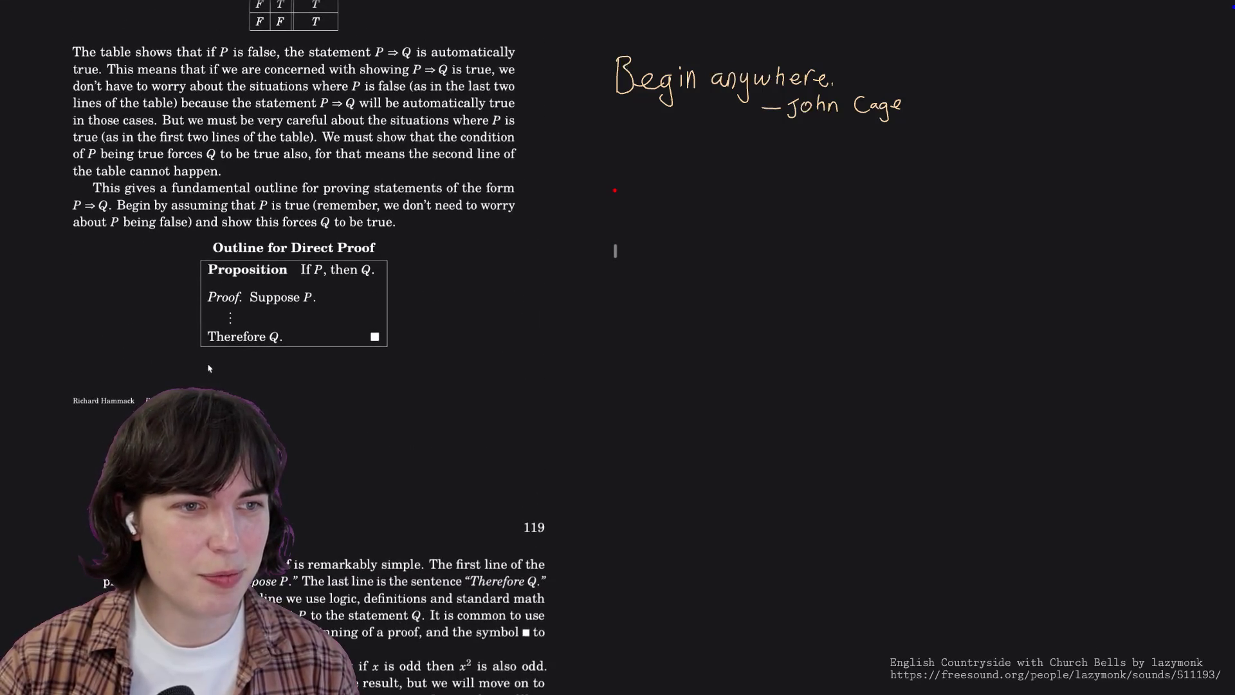
pyautogui.scroll(5, 330, 166)
pyautogui.scroll(2, 330, 166)
pyautogui.scroll(3, 332, 167)
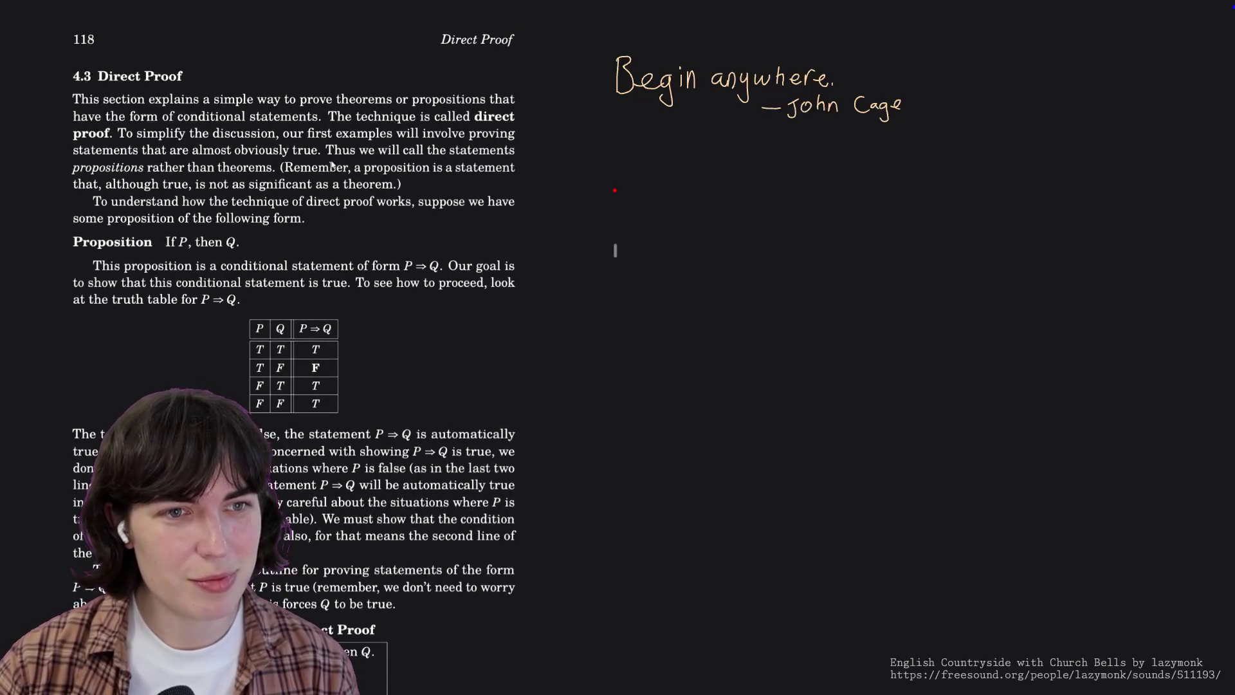
pyautogui.scroll(1, 332, 166)
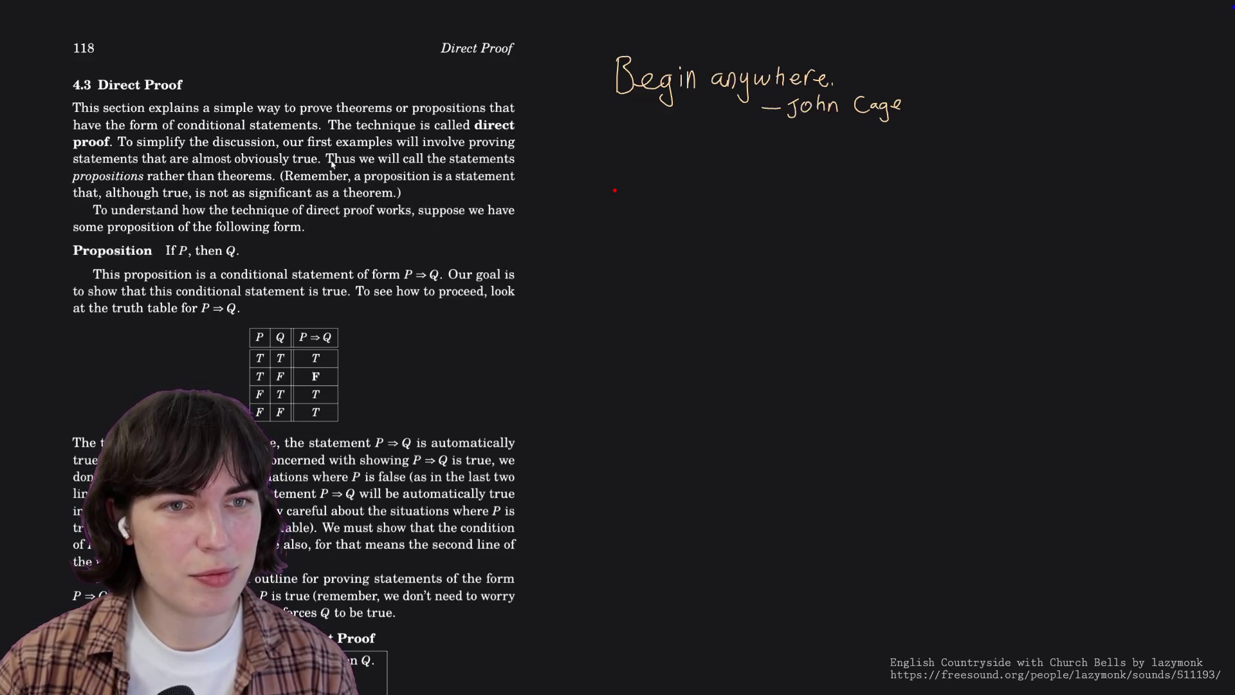
pyautogui.scroll(10, 332, 166)
pyautogui.scroll(10, 331, 166)
pyautogui.scroll(10, 330, 166)
pyautogui.scroll(10, 331, 166)
pyautogui.scroll(10, 331, 167)
pyautogui.scroll(10, 331, 166)
pyautogui.scroll(10, 331, 166)
pyautogui.scroll(10, 331, 166)
pyautogui.scroll(3, 331, 166)
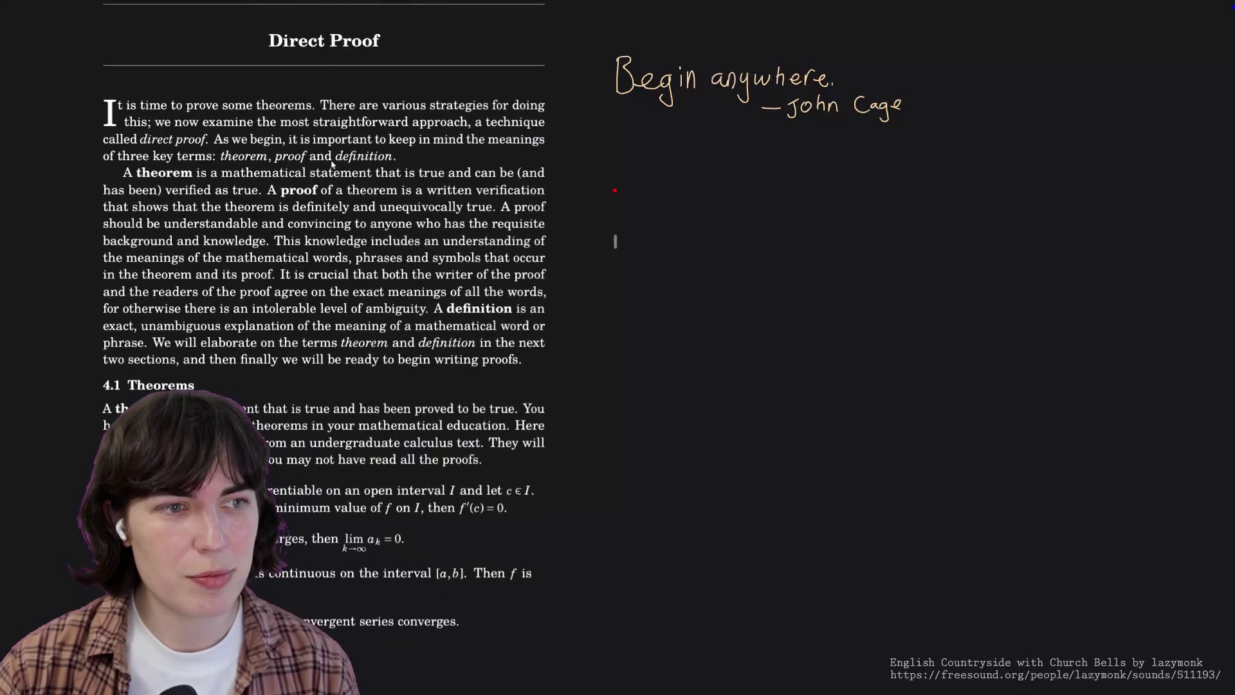
pyautogui.scroll(-10, 332, 166)
pyautogui.scroll(-6, 331, 166)
pyautogui.scroll(-3, 332, 166)
pyautogui.scroll(-1, 331, 166)
pyautogui.scroll(-2, 331, 166)
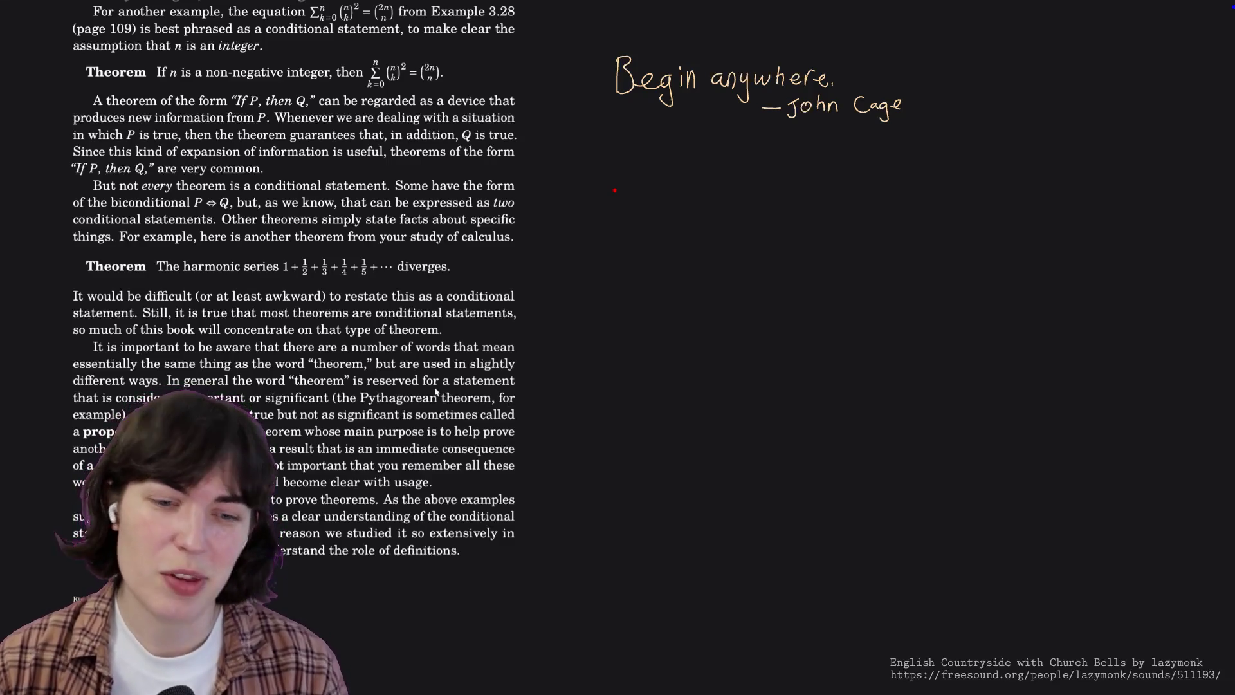
pyautogui.scroll(-1, 437, 391)
pyautogui.scroll(-4, 437, 391)
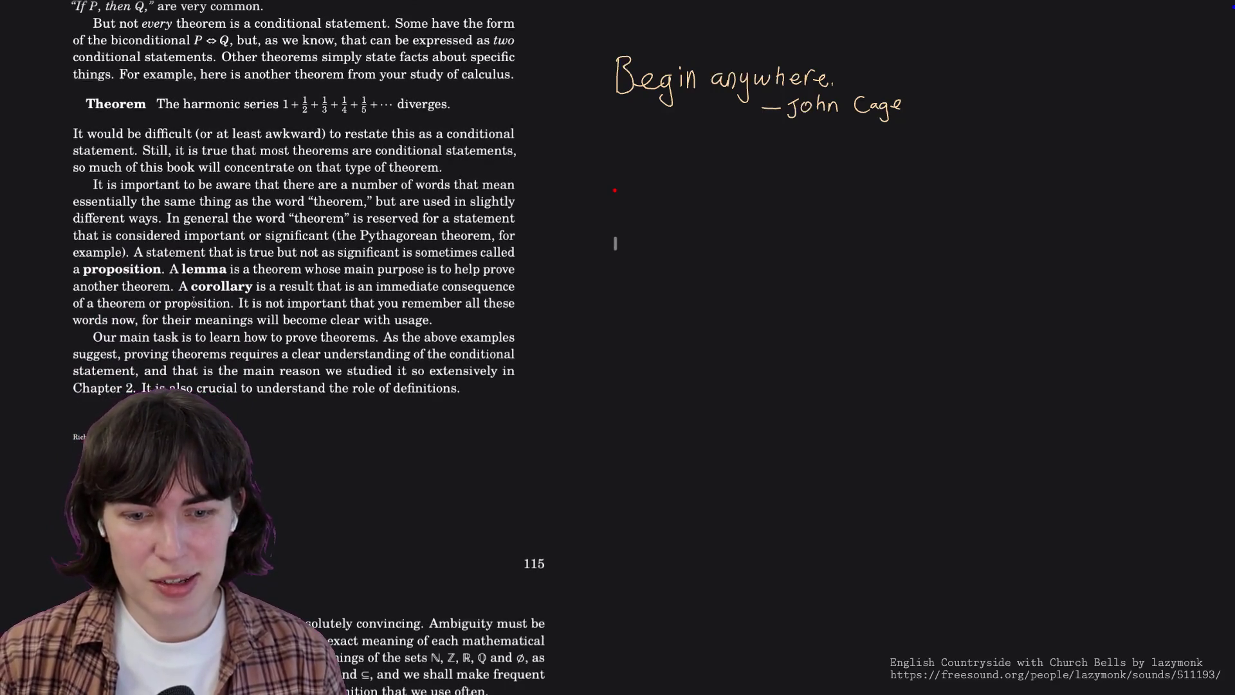
pyautogui.scroll(-1, 195, 303)
pyautogui.scroll(-1, 194, 302)
pyautogui.scroll(-3, 197, 301)
pyautogui.scroll(-5, 197, 300)
pyautogui.scroll(-5, 195, 300)
pyautogui.scroll(-4, 195, 301)
pyautogui.scroll(-7, 194, 300)
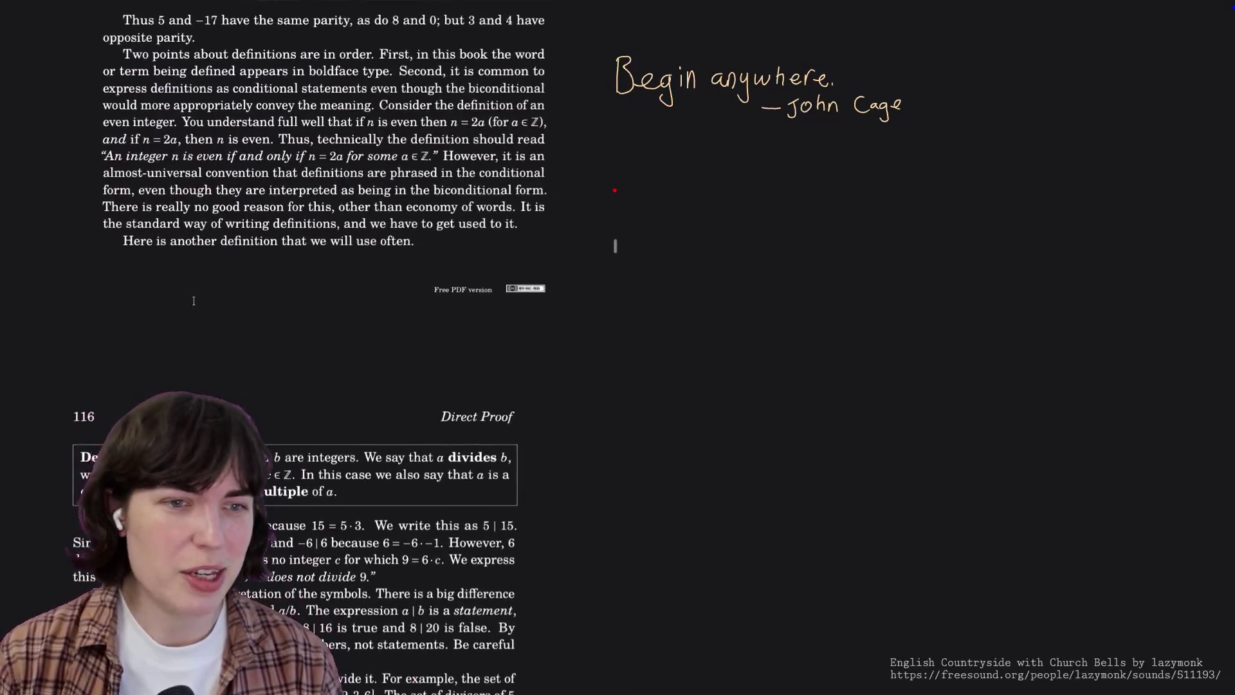
pyautogui.scroll(-3, 193, 300)
pyautogui.scroll(-5, 193, 301)
pyautogui.scroll(-4, 193, 300)
pyautogui.scroll(-9, 193, 300)
pyautogui.scroll(-6, 193, 299)
pyautogui.scroll(-5, 193, 300)
pyautogui.scroll(-5, 193, 300)
pyautogui.scroll(-6, 194, 302)
pyautogui.scroll(-5, 193, 302)
pyautogui.scroll(-3, 194, 302)
pyautogui.scroll(-3, 193, 301)
pyautogui.scroll(-4, 193, 300)
pyautogui.scroll(-4, 194, 300)
pyautogui.scroll(-4, 193, 299)
pyautogui.scroll(-3, 193, 301)
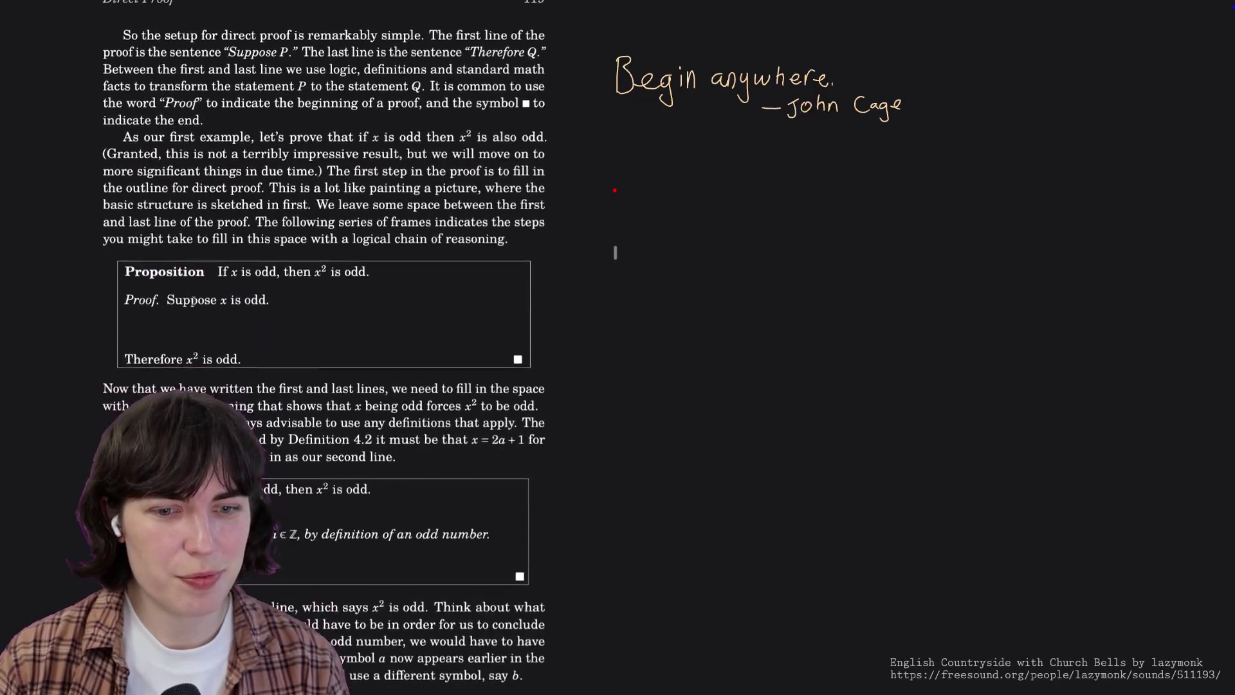
pyautogui.scroll(-1, 193, 299)
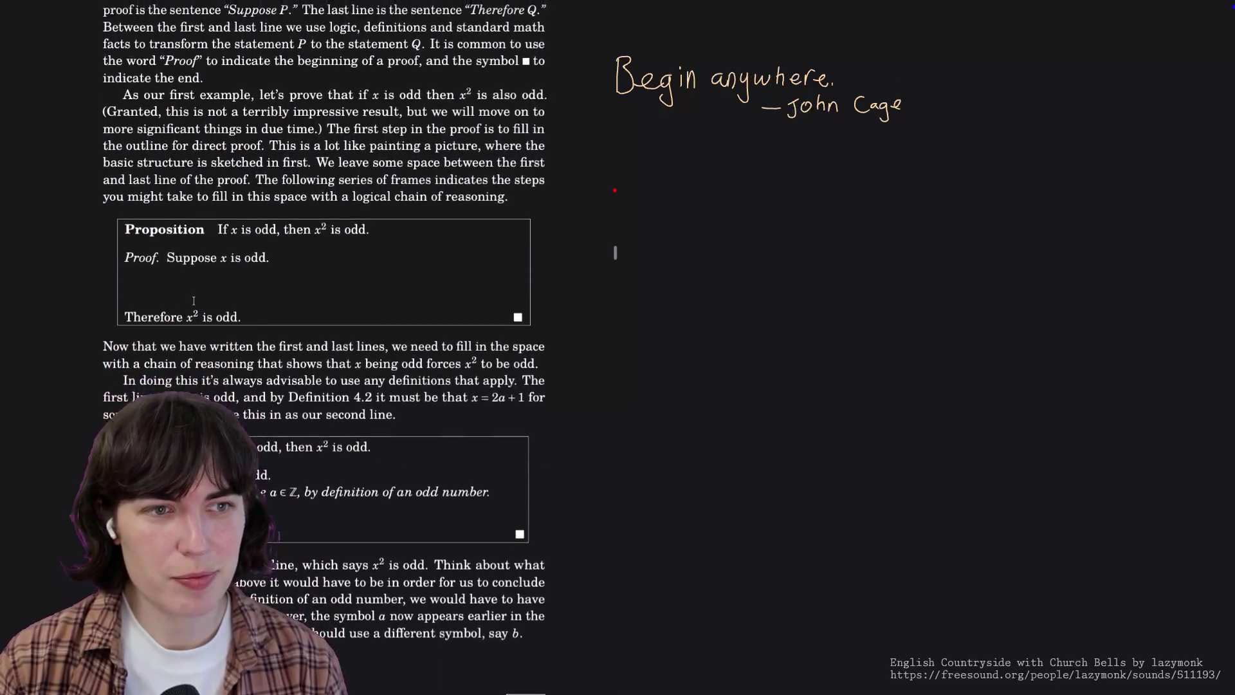
pyautogui.scroll(2, 193, 300)
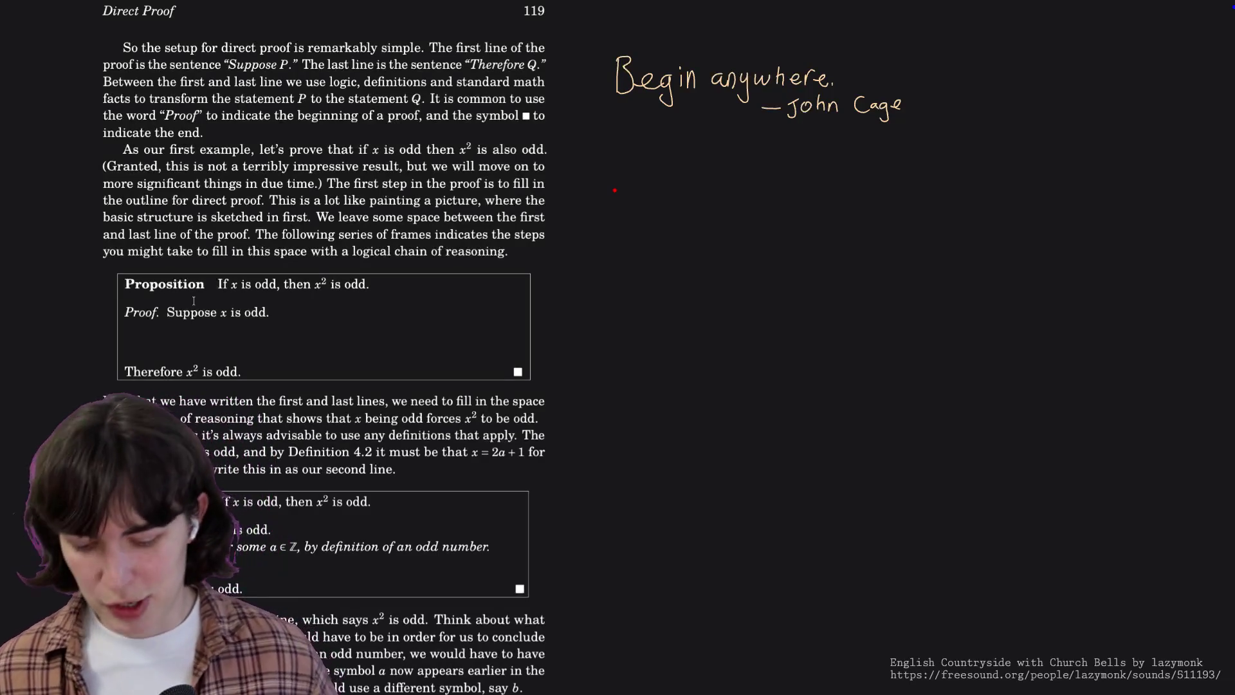
pyautogui.write(':res')
# Reset the canvas to erase the quote, then handwrite the word 'Proposition'.
pyautogui.press('Return')
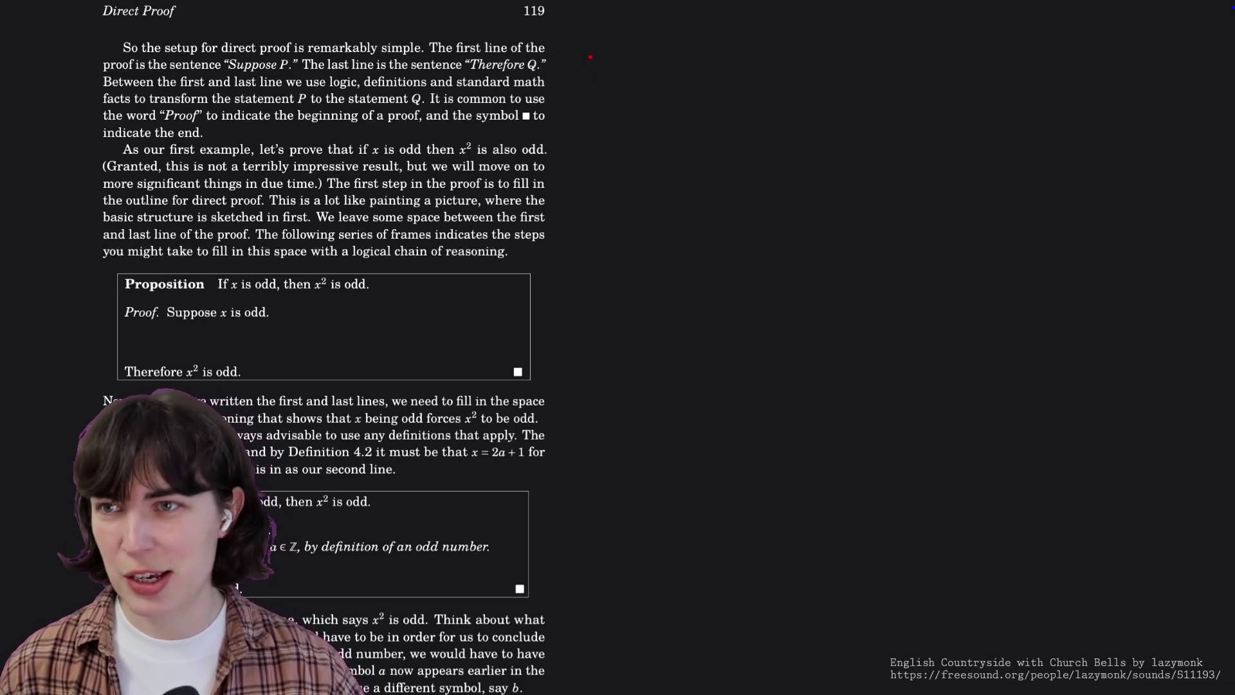
pyautogui.moveTo(594, 46)
pyautogui.mouseDown()
pyautogui.moveTo(604, 77)
pyautogui.moveTo(619, 61)
pyautogui.moveTo(622, 77)
pyautogui.moveTo(666, 62)
pyautogui.moveTo(675, 75)
pyautogui.moveTo(687, 55)
pyautogui.moveTo(720, 66)
pyautogui.mouseUp()
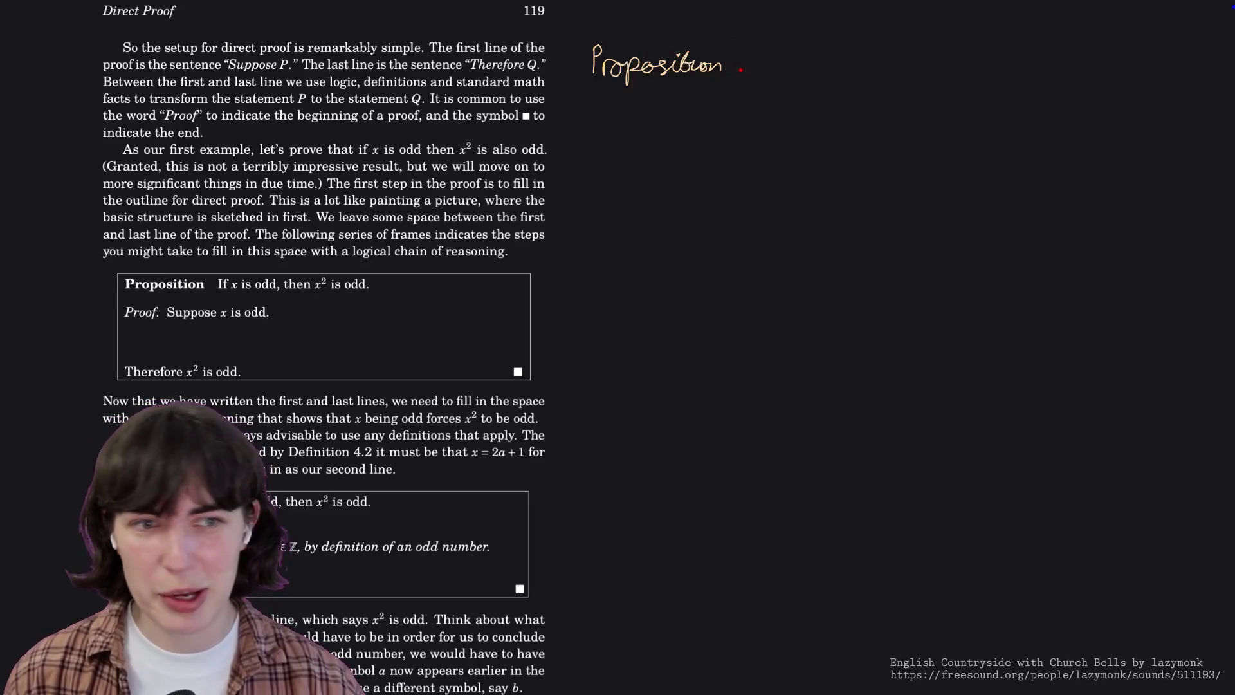
# Handwrite 'If x is odd' after Proposition, undoing stray strokes.
pyautogui.moveTo(759, 61)
pyautogui.mouseDown()
pyautogui.moveTo(759, 74)
pyautogui.moveTo(774, 56)
pyautogui.mouseUp()
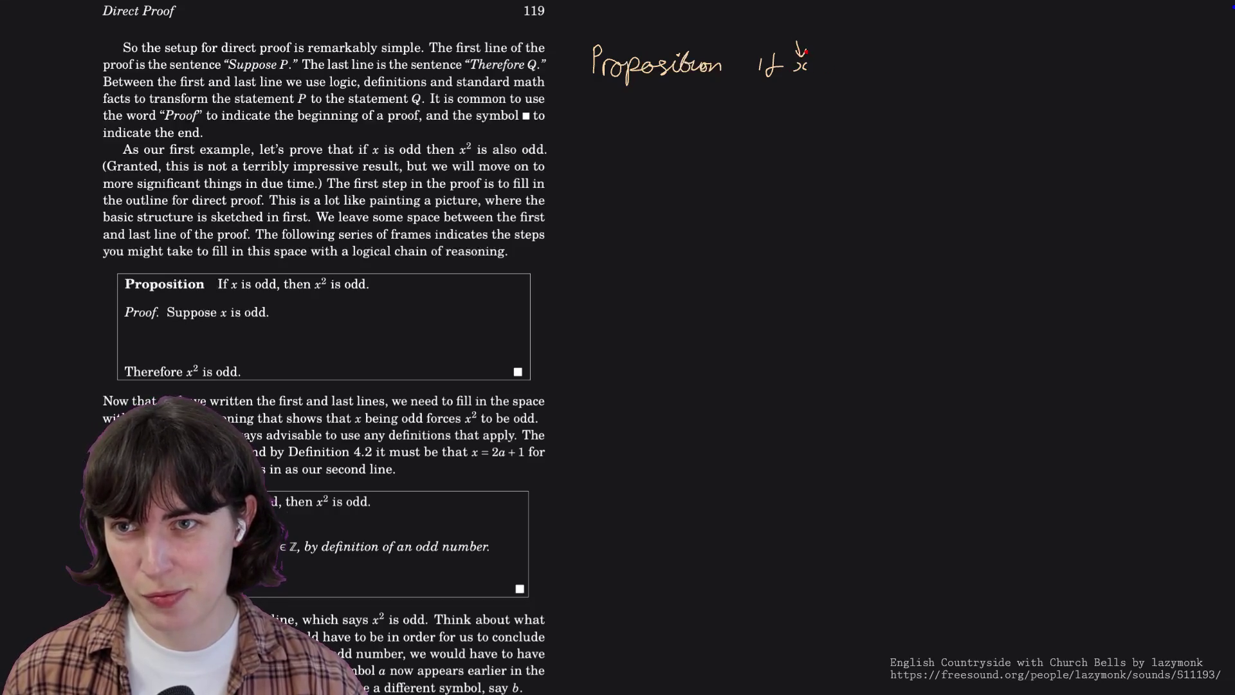
pyautogui.hotkey('ctrl', 'z')
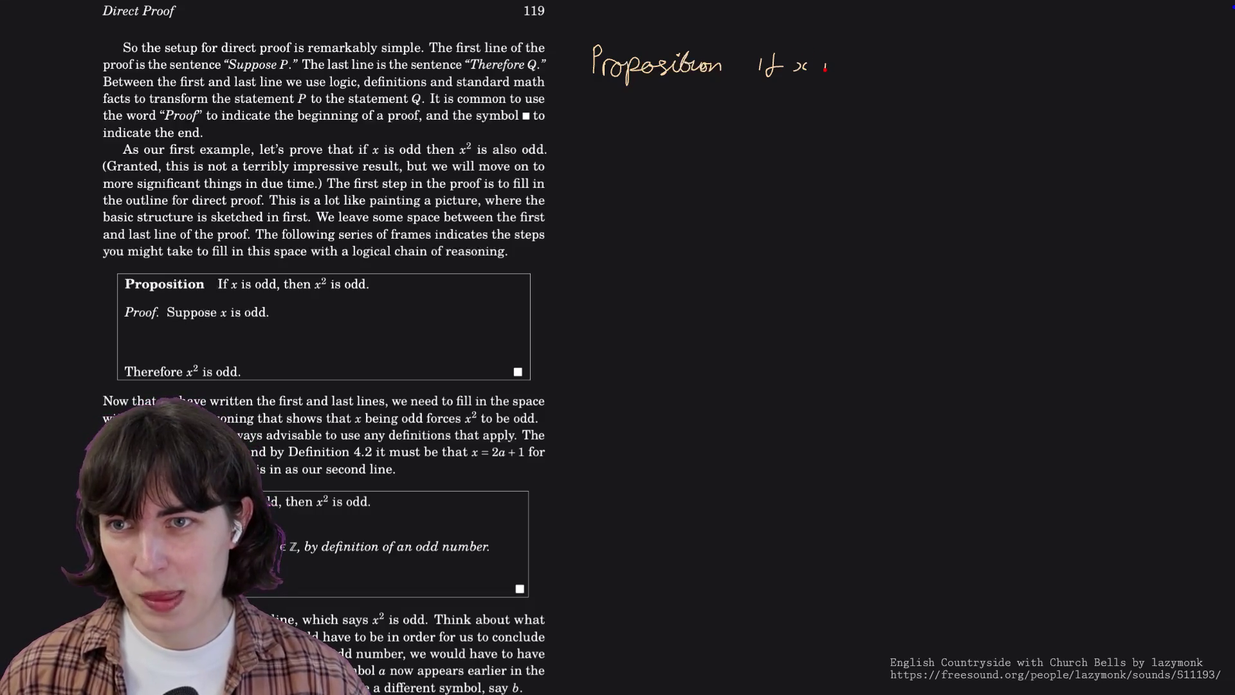
pyautogui.moveTo(831, 52); pyautogui.dragTo(843, 50)
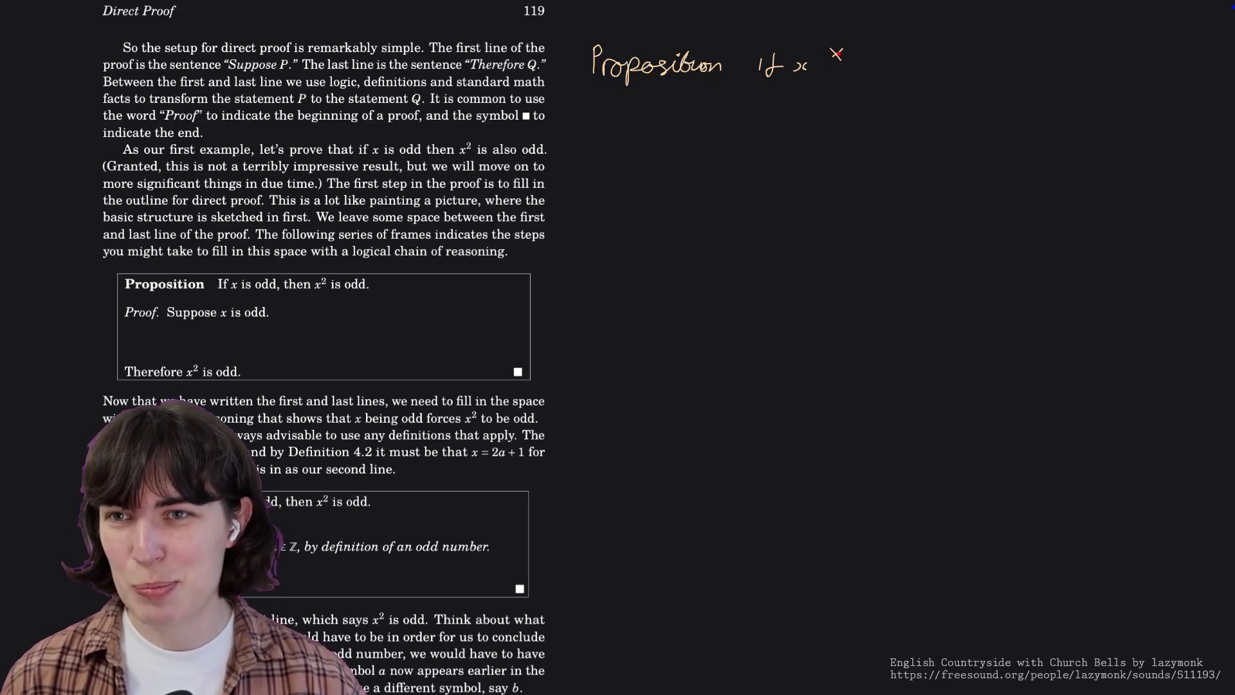
pyautogui.hotkey('ctrl', 'z')
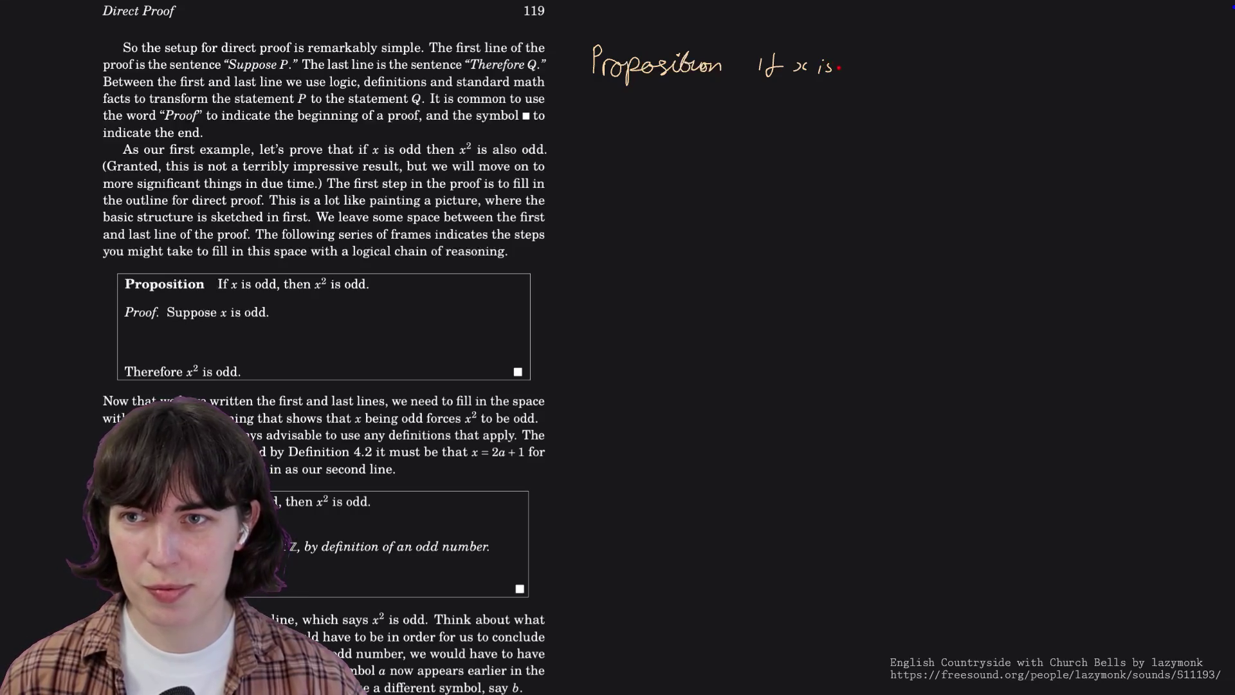
pyautogui.moveTo(851, 65); pyautogui.dragTo(875, 56)
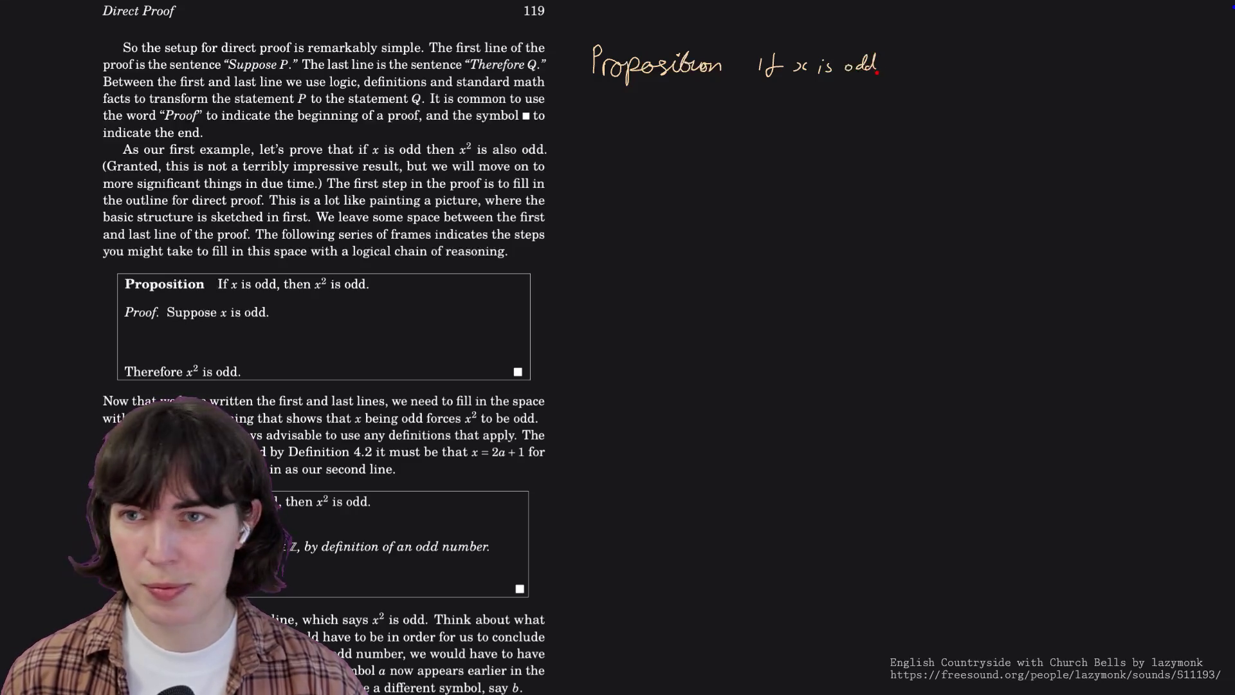
# Handwrite 'then x² is odd' and add a colon after Proposition.
pyautogui.moveTo(901, 56)
pyautogui.mouseDown()
pyautogui.moveTo(909, 69)
pyautogui.moveTo(960, 69)
pyautogui.mouseUp()
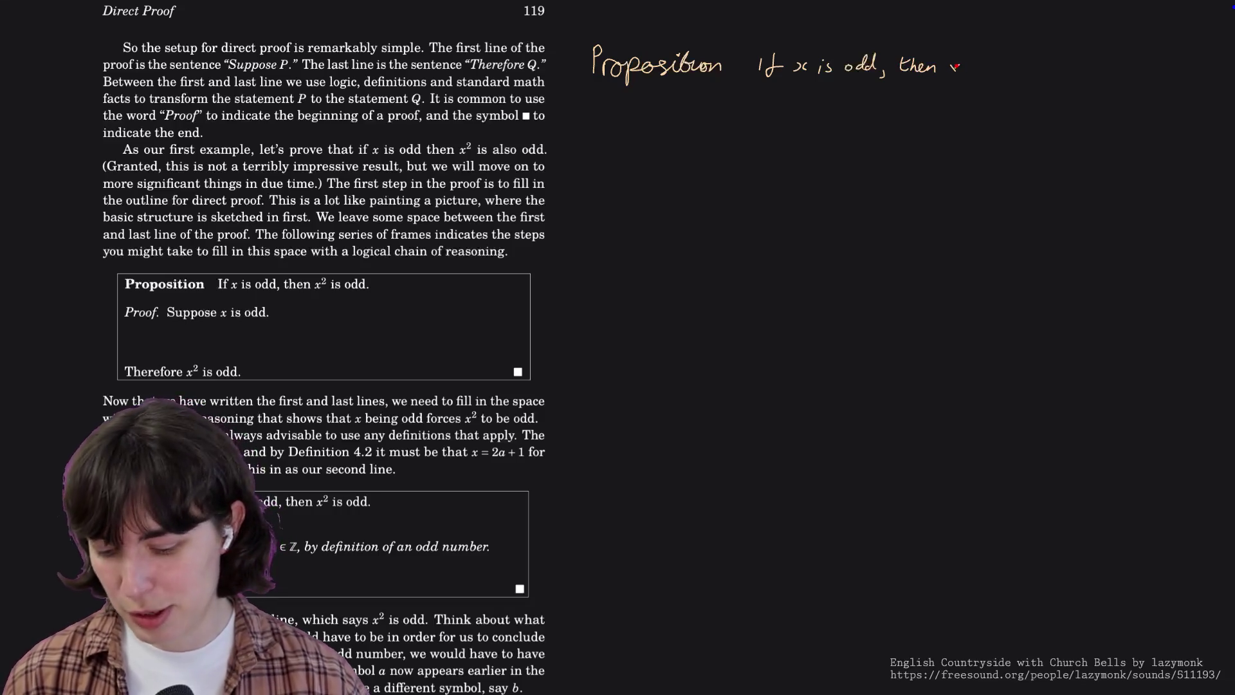
pyautogui.hotkey('ctrl', 'z')
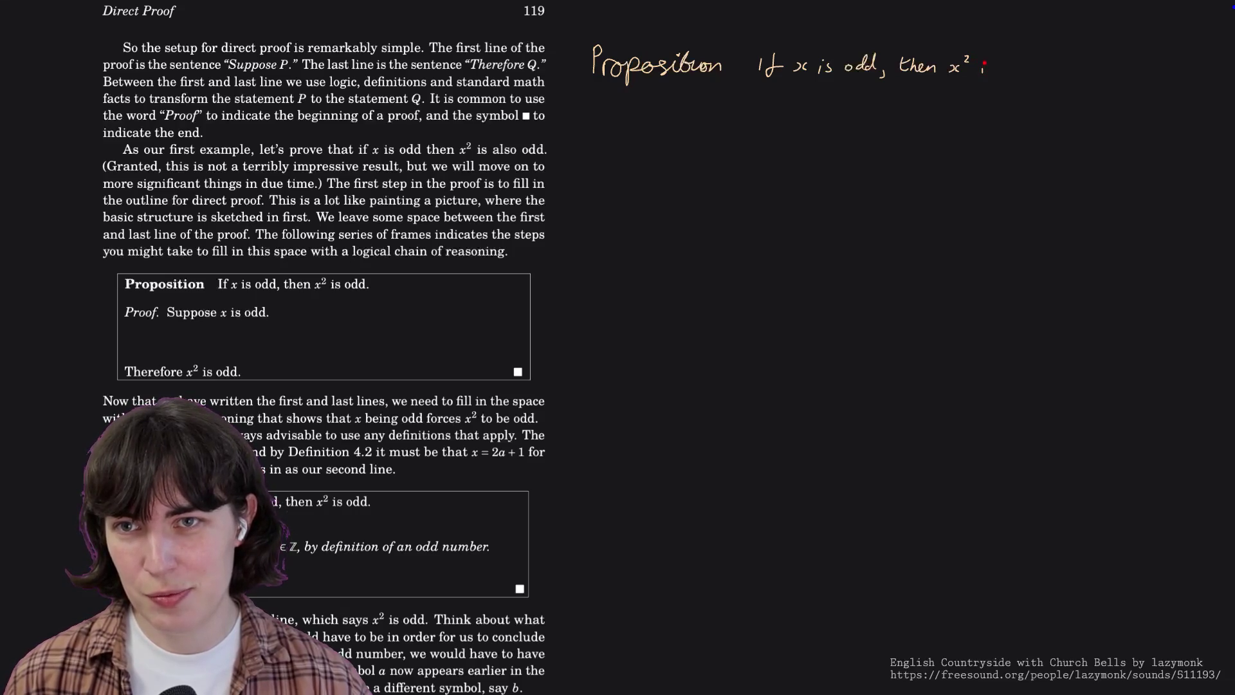
pyautogui.moveTo(1008, 68); pyautogui.dragTo(1028, 67)
pyautogui.hotkey('ctrl', 'z')
pyautogui.hotkey('ctrl', 'z')
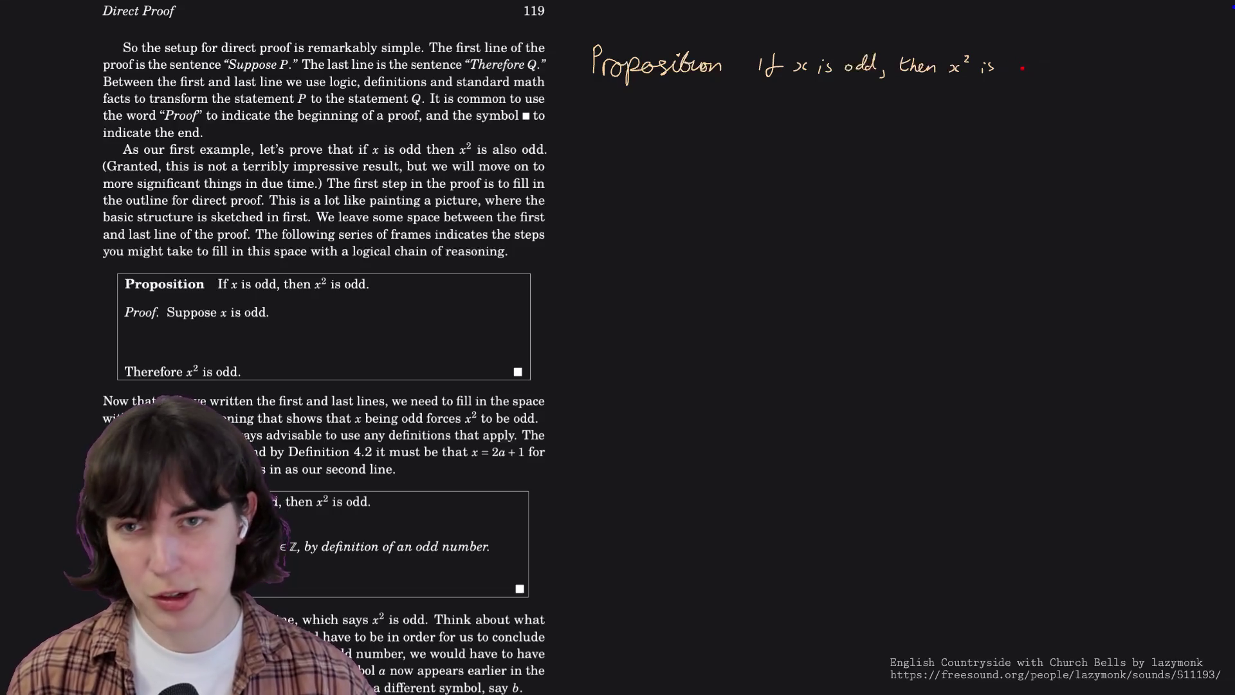
pyautogui.moveTo(1014, 65); pyautogui.dragTo(1043, 66)
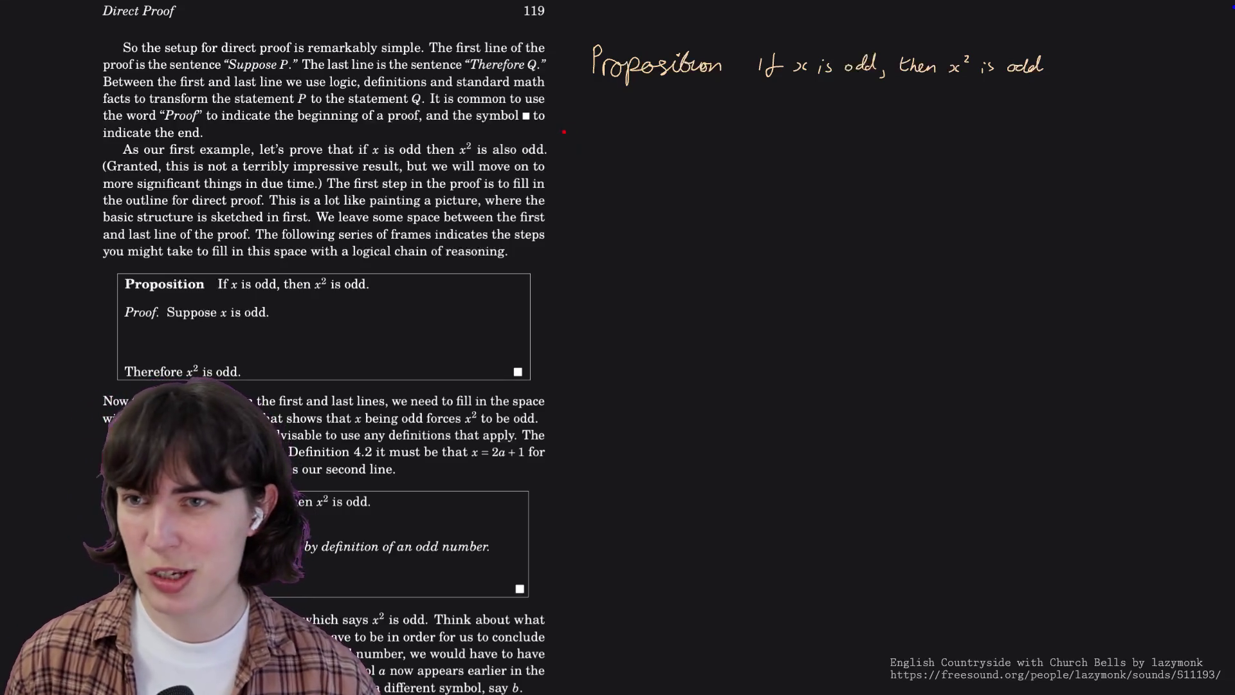
pyautogui.click(731, 58)
pyautogui.click(731, 70)
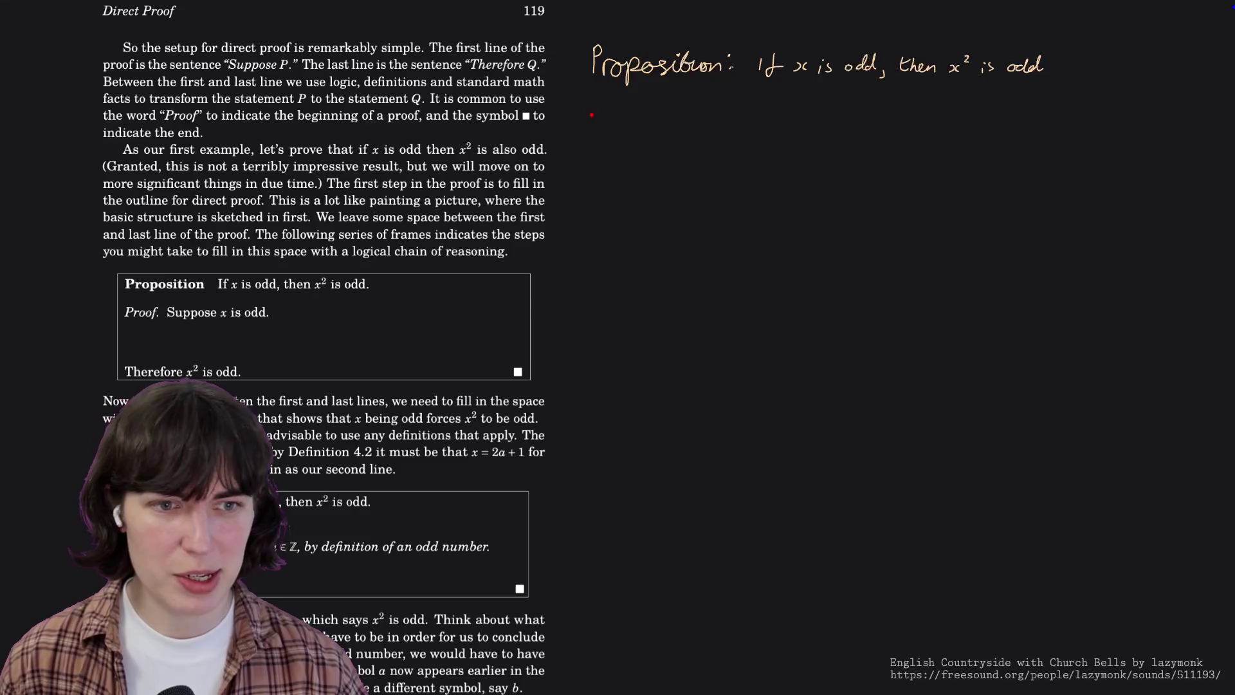
# Handwrite 'proof.' at the start of the next line.
pyautogui.moveTo(592, 108)
pyautogui.mouseDown()
pyautogui.moveTo(590, 128)
pyautogui.moveTo(591, 117)
pyautogui.mouseUp()
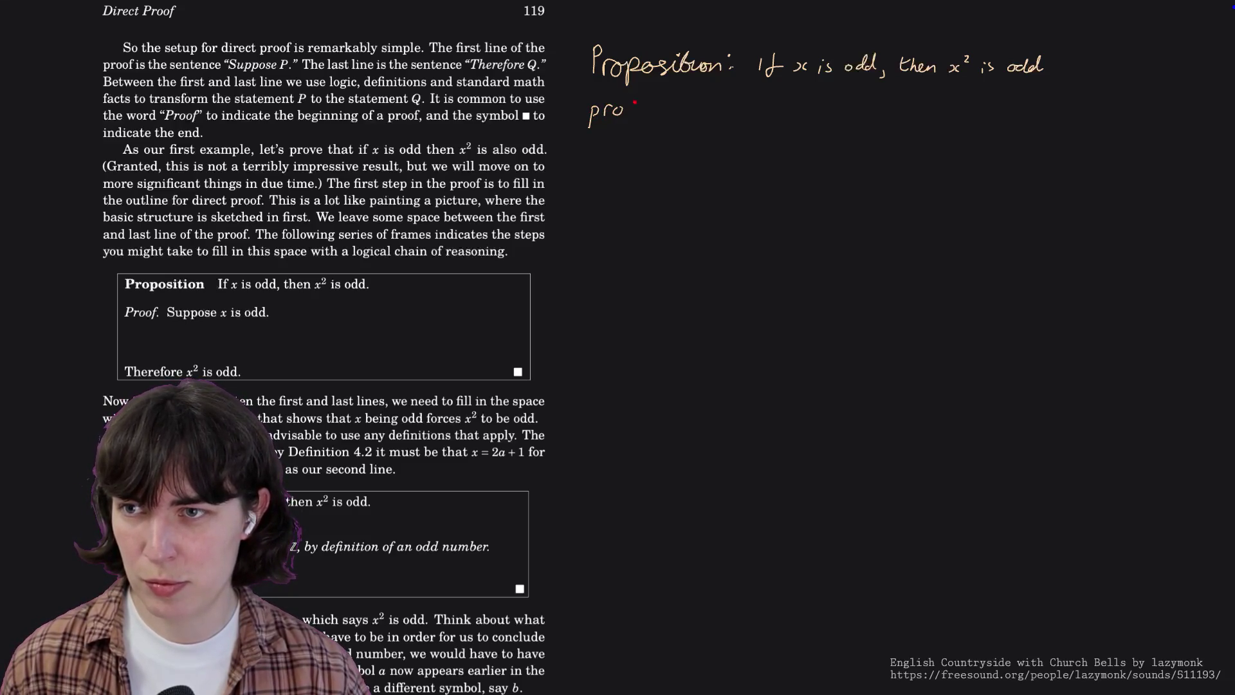
pyautogui.moveTo(640, 98); pyautogui.dragTo(635, 119)
pyautogui.moveTo(633, 108); pyautogui.dragTo(646, 108)
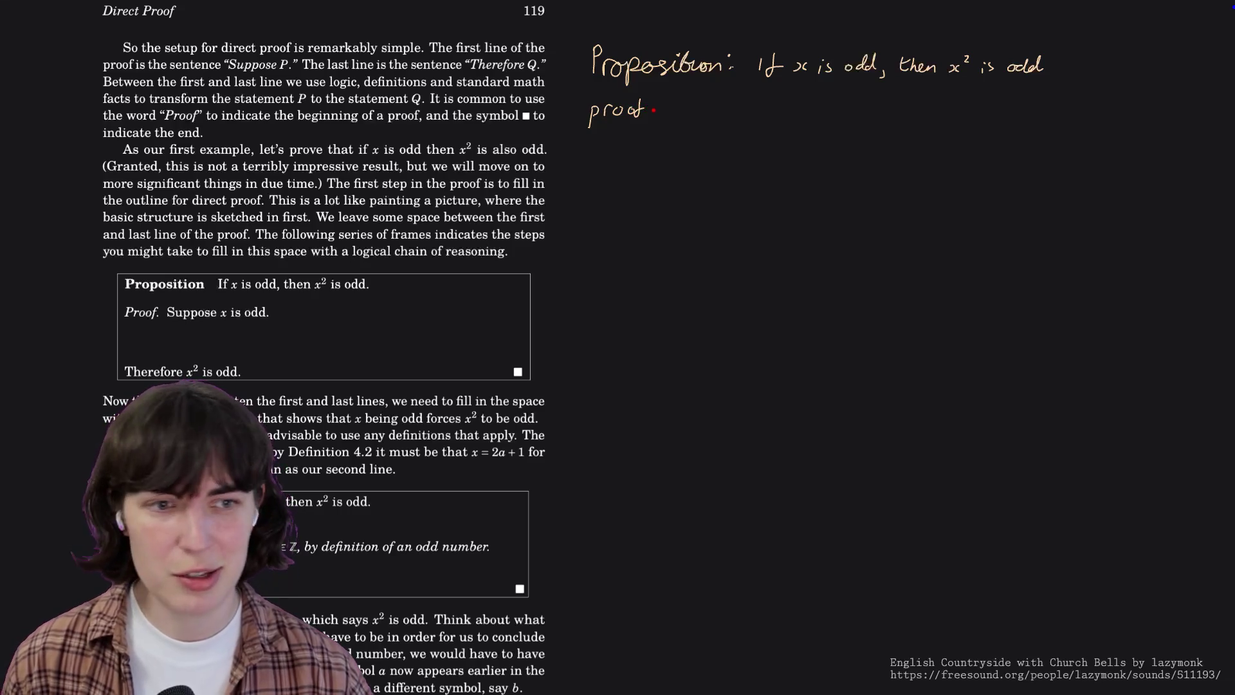
pyautogui.click(650, 113)
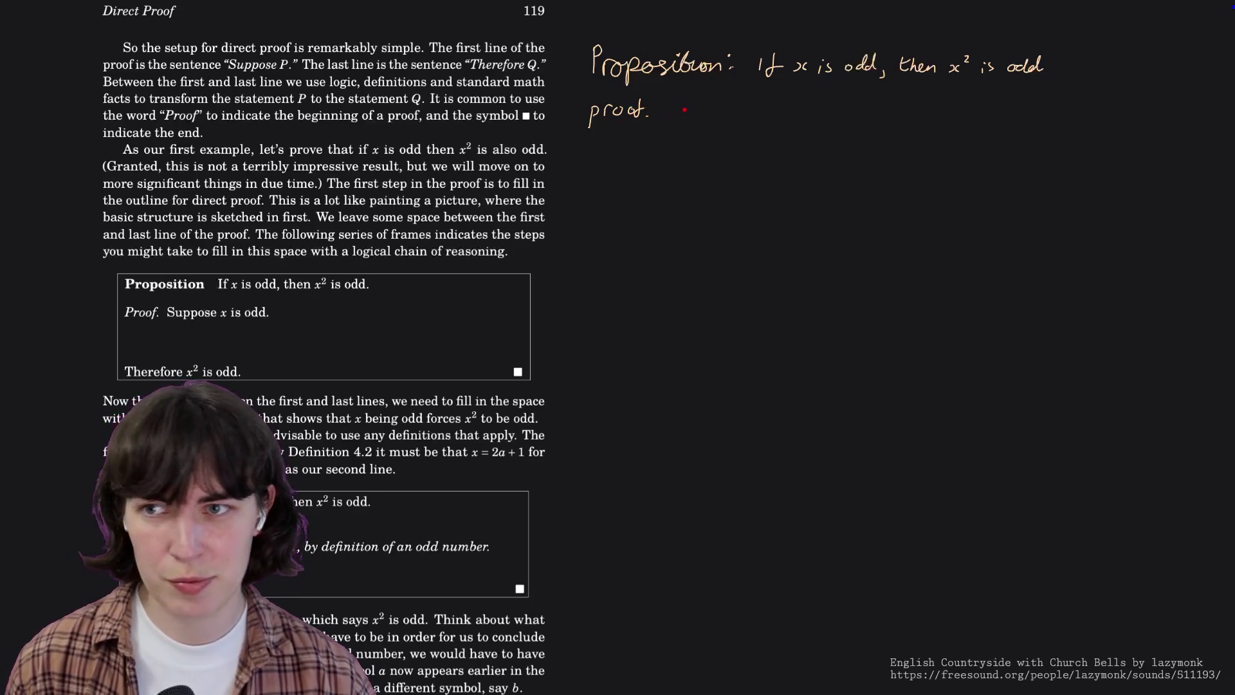
# Handwrite 'suppose x is' after 'proof.' on the same line.
pyautogui.moveTo(688, 103); pyautogui.dragTo(677, 114)
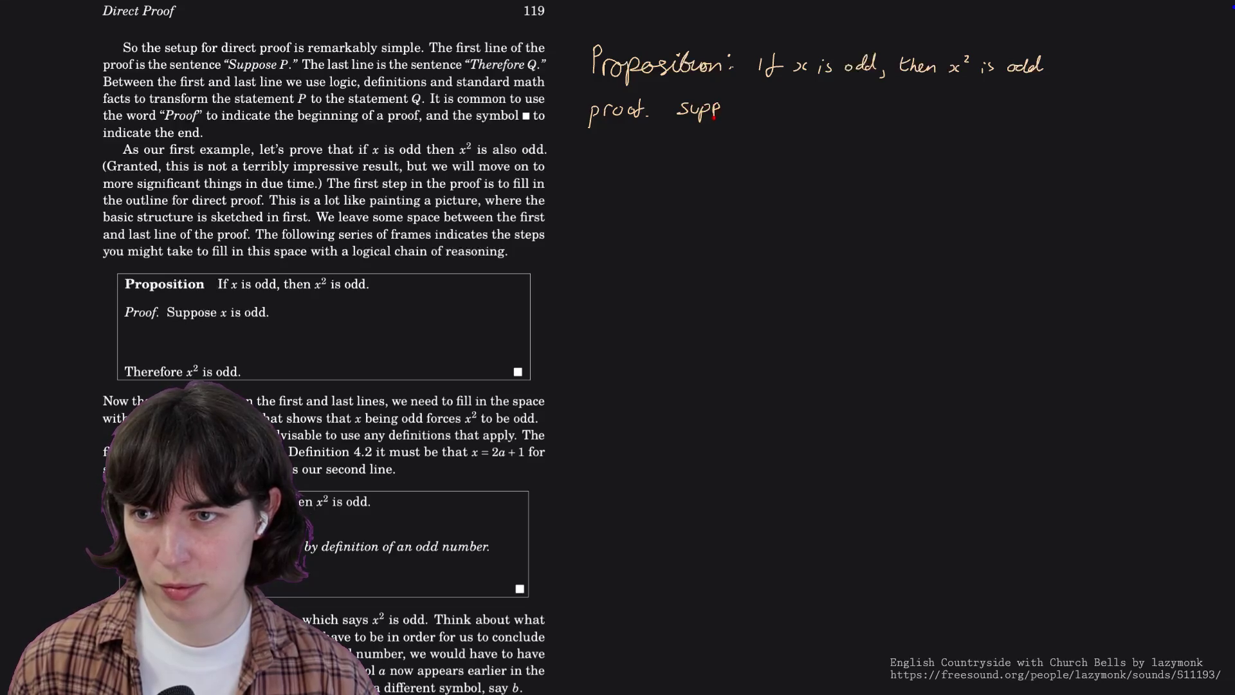
pyautogui.moveTo(729, 107); pyautogui.dragTo(757, 113)
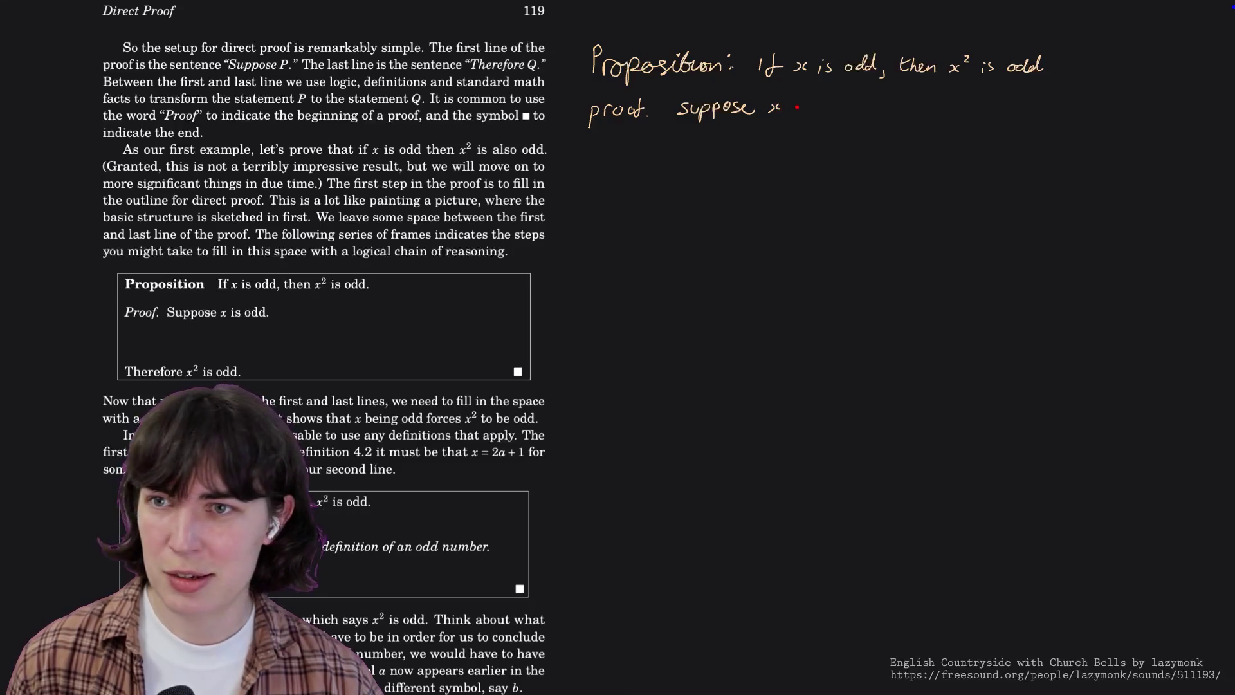
pyautogui.moveTo(809, 108); pyautogui.dragTo(871, 109)
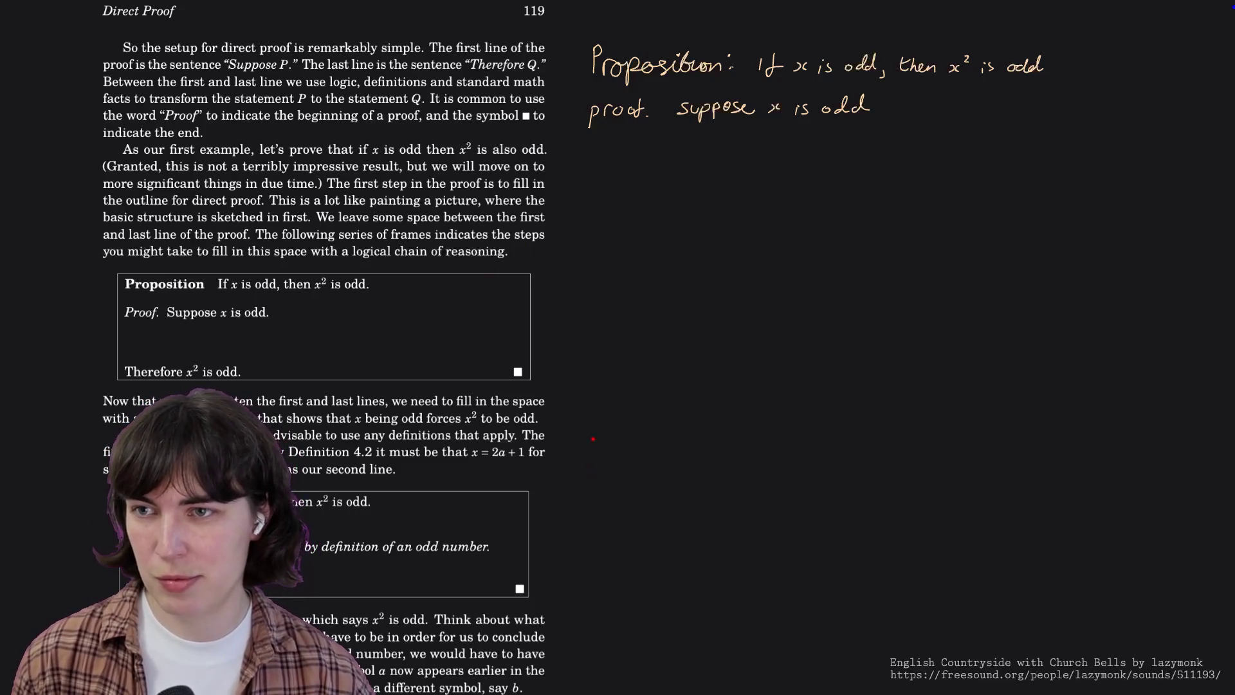
# Handwrite the closing line 'Therefore x² is odd.' lower on the canvas.
pyautogui.moveTo(595, 224)
pyautogui.mouseDown()
pyautogui.moveTo(591, 248)
pyautogui.moveTo(598, 222)
pyautogui.moveTo(603, 247)
pyautogui.moveTo(677, 241)
pyautogui.mouseUp()
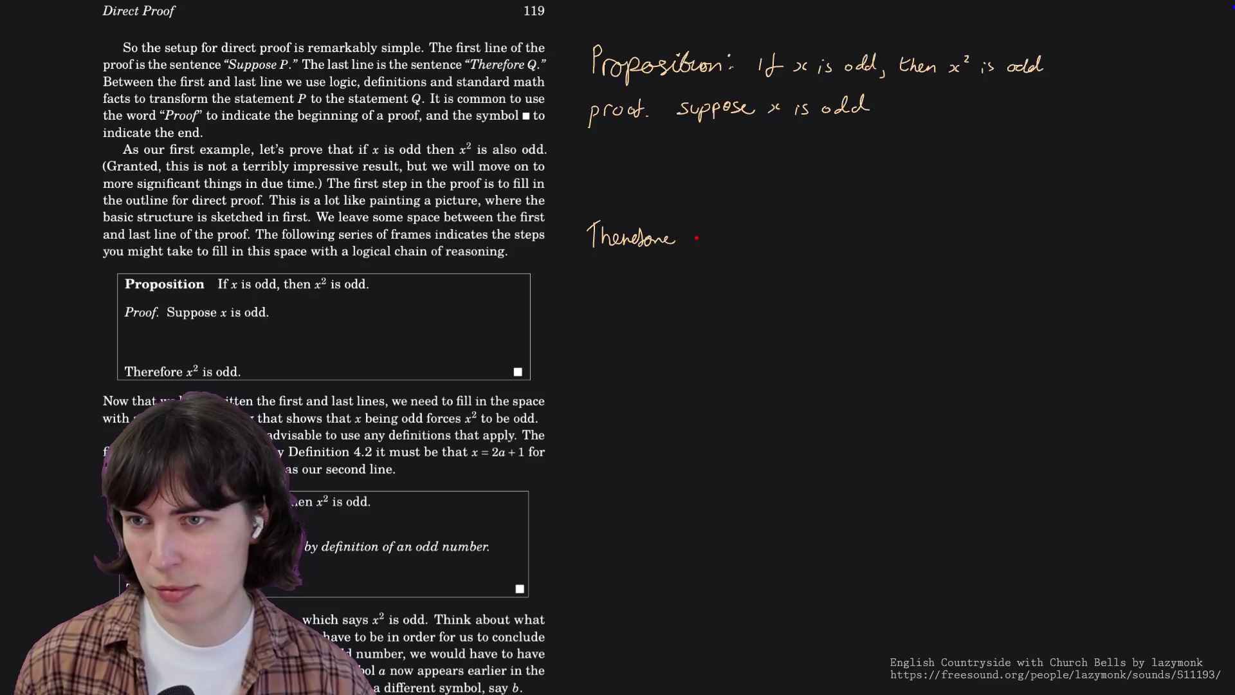
pyautogui.moveTo(704, 238); pyautogui.dragTo(697, 247)
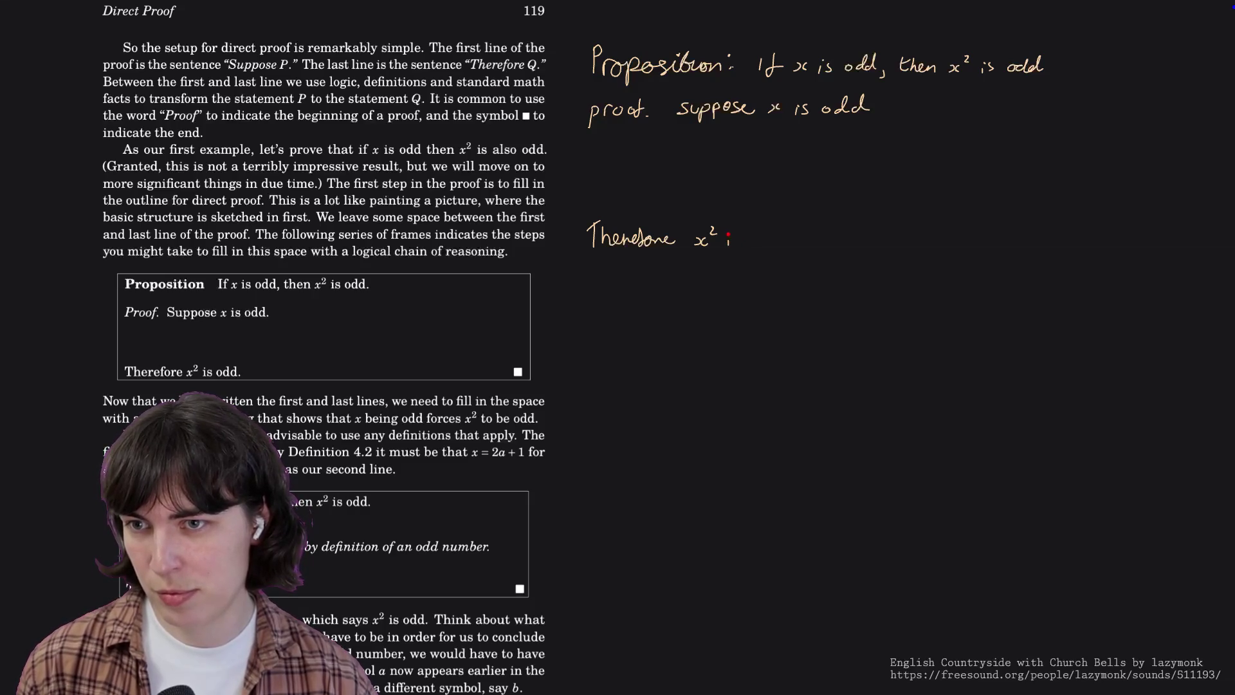
pyautogui.moveTo(733, 239); pyautogui.dragTo(740, 241)
pyautogui.moveTo(758, 239); pyautogui.dragTo(784, 243)
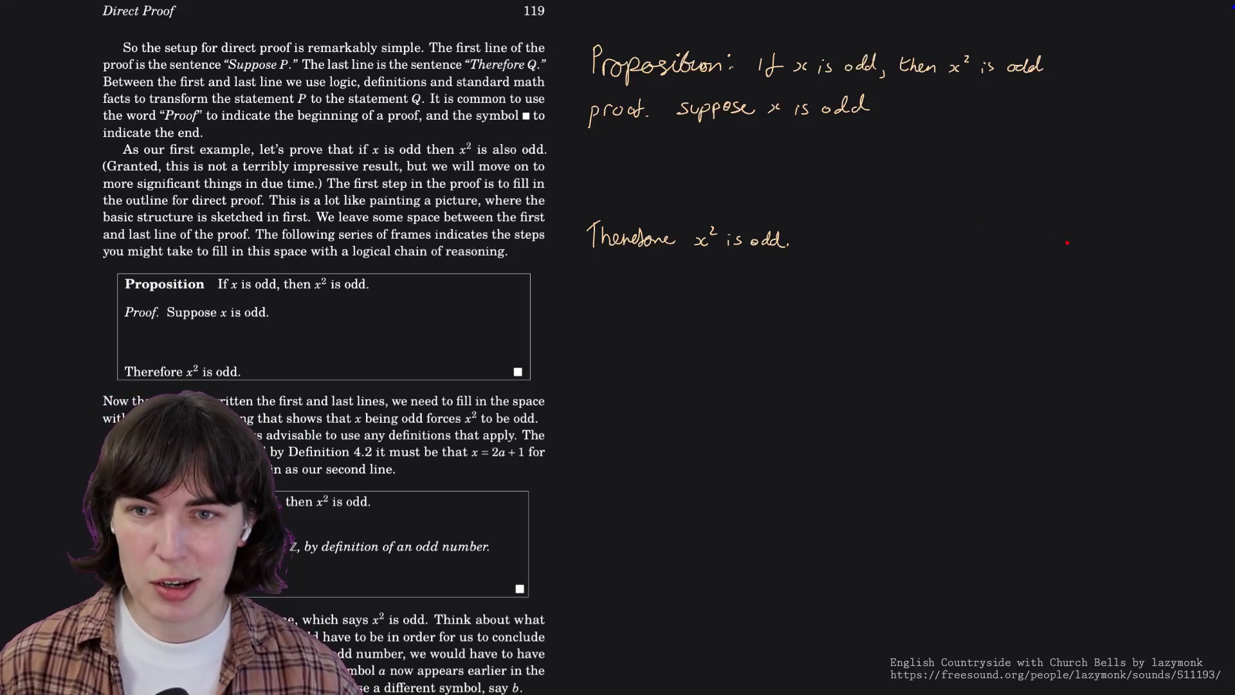
pyautogui.moveTo(1101, 245); pyautogui.dragTo(1105, 241)
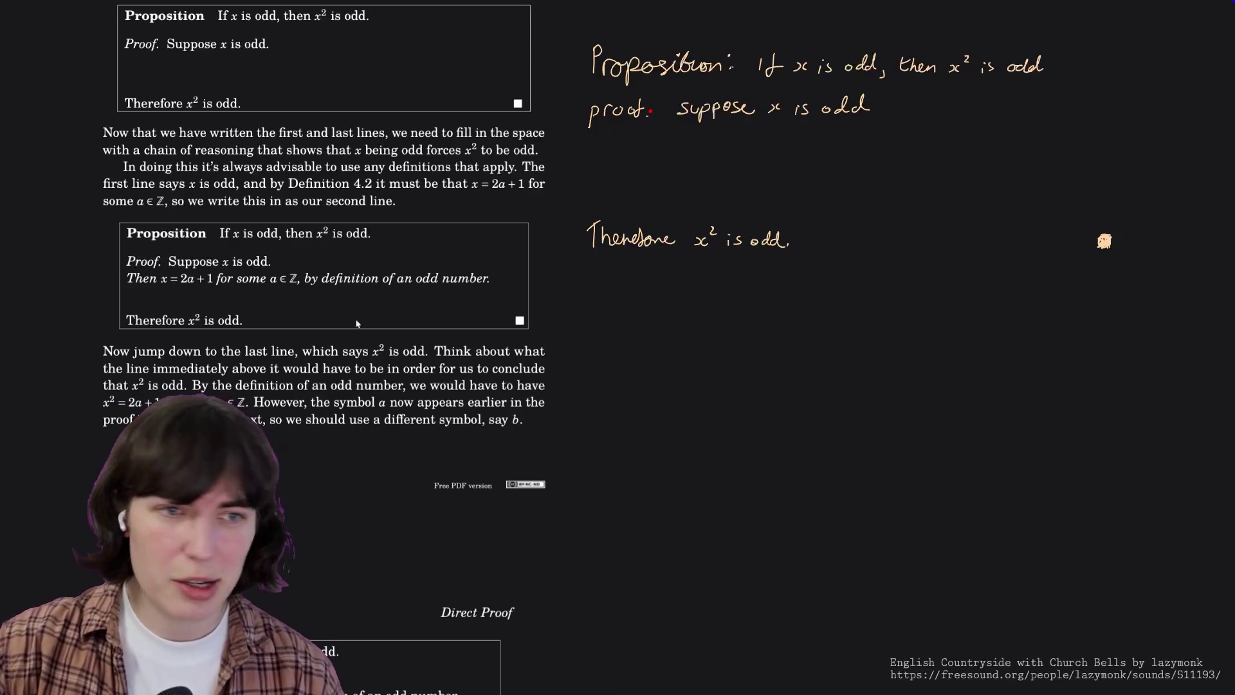
pyautogui.scroll(-2, 268, 375)
pyautogui.scroll(-1, 267, 375)
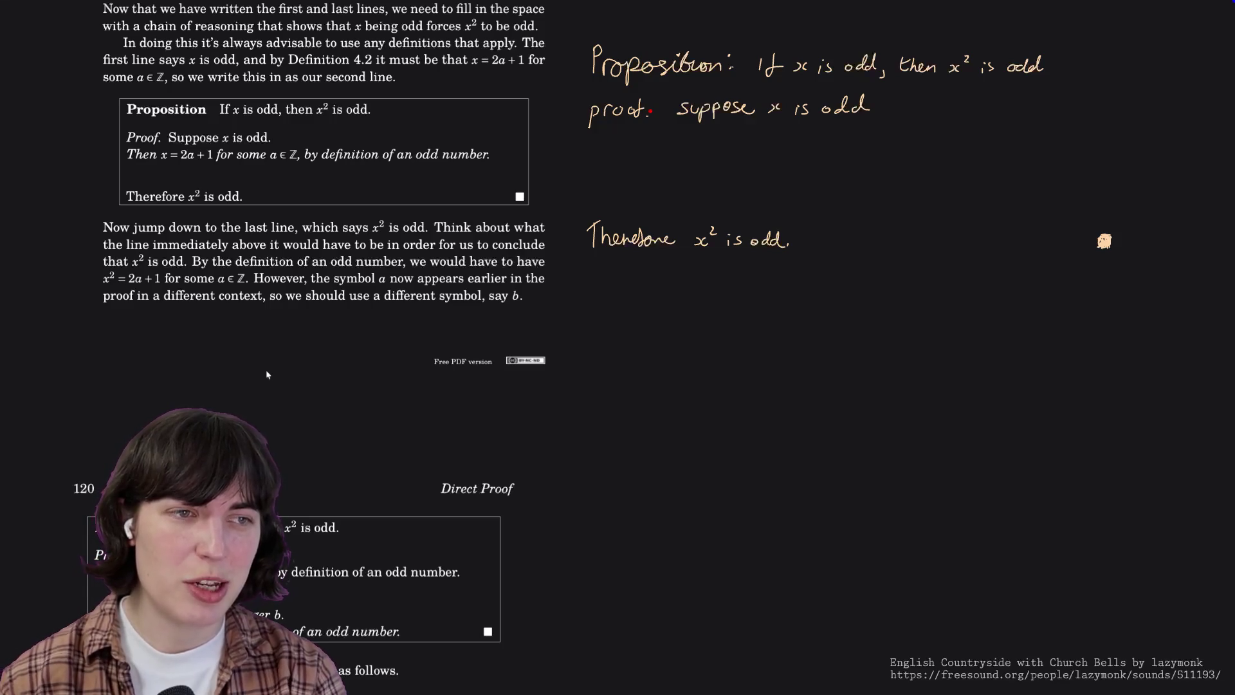
pyautogui.scroll(-2, 267, 375)
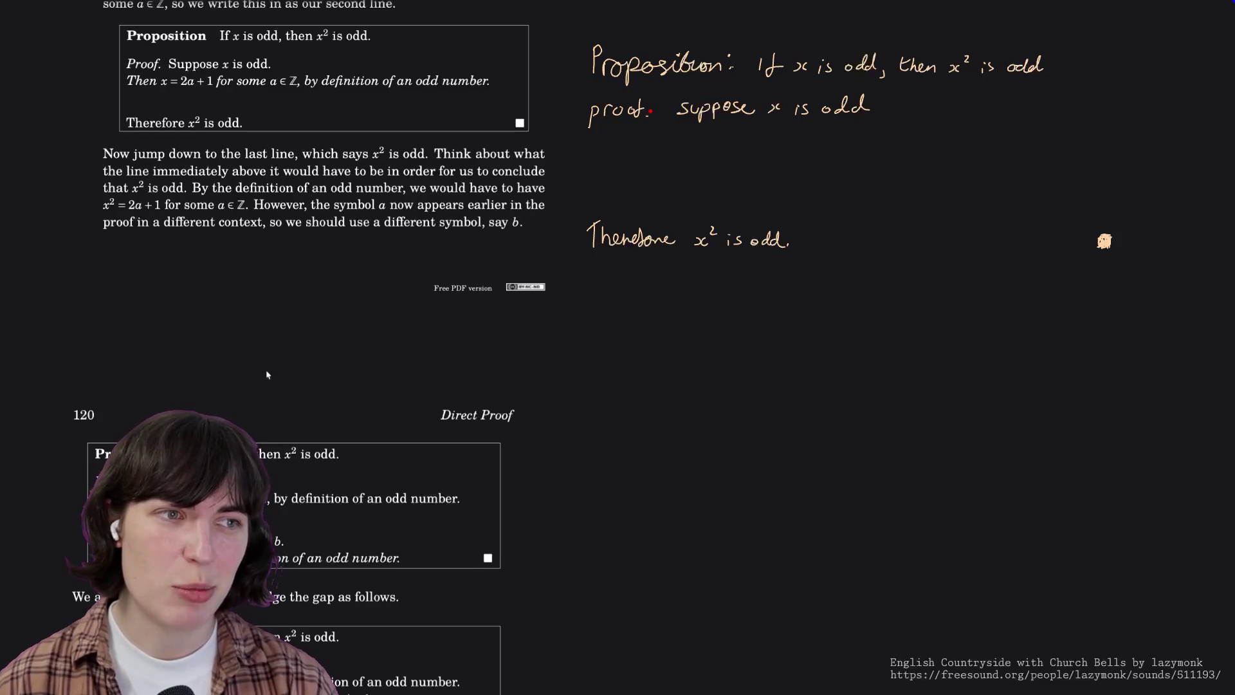
pyautogui.scroll(-3, 267, 375)
pyautogui.scroll(-2, 267, 374)
pyautogui.scroll(-1, 267, 374)
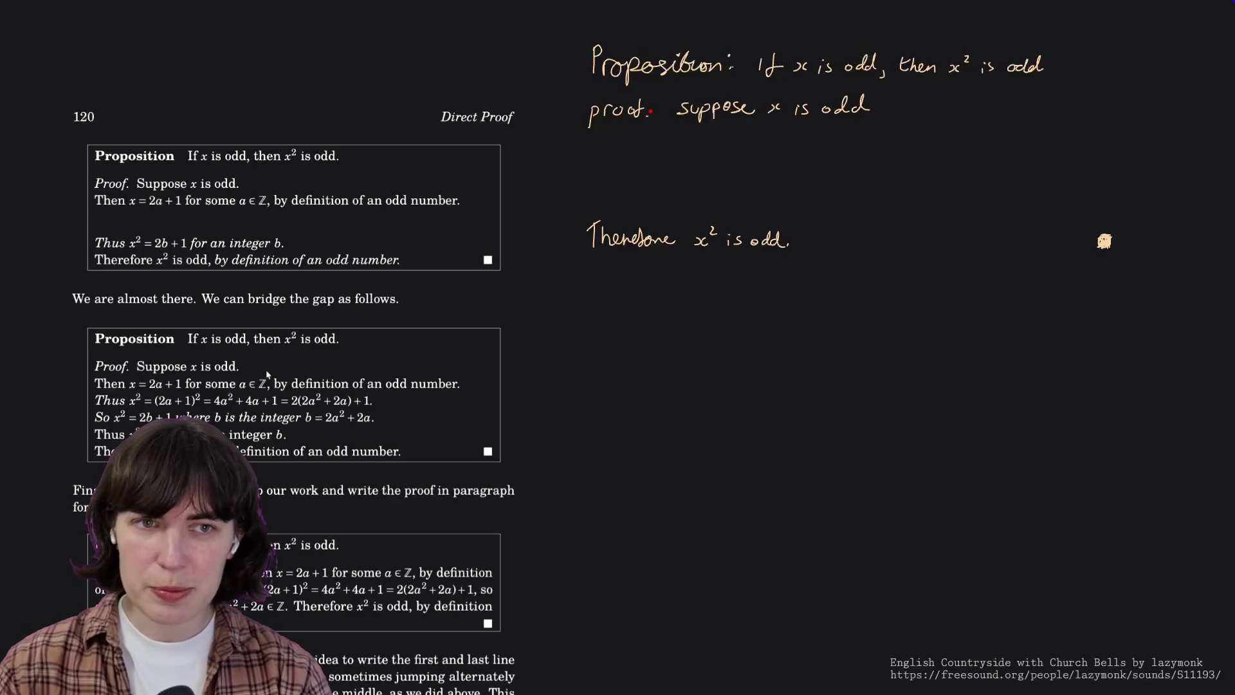
pyautogui.scroll(-2, 267, 375)
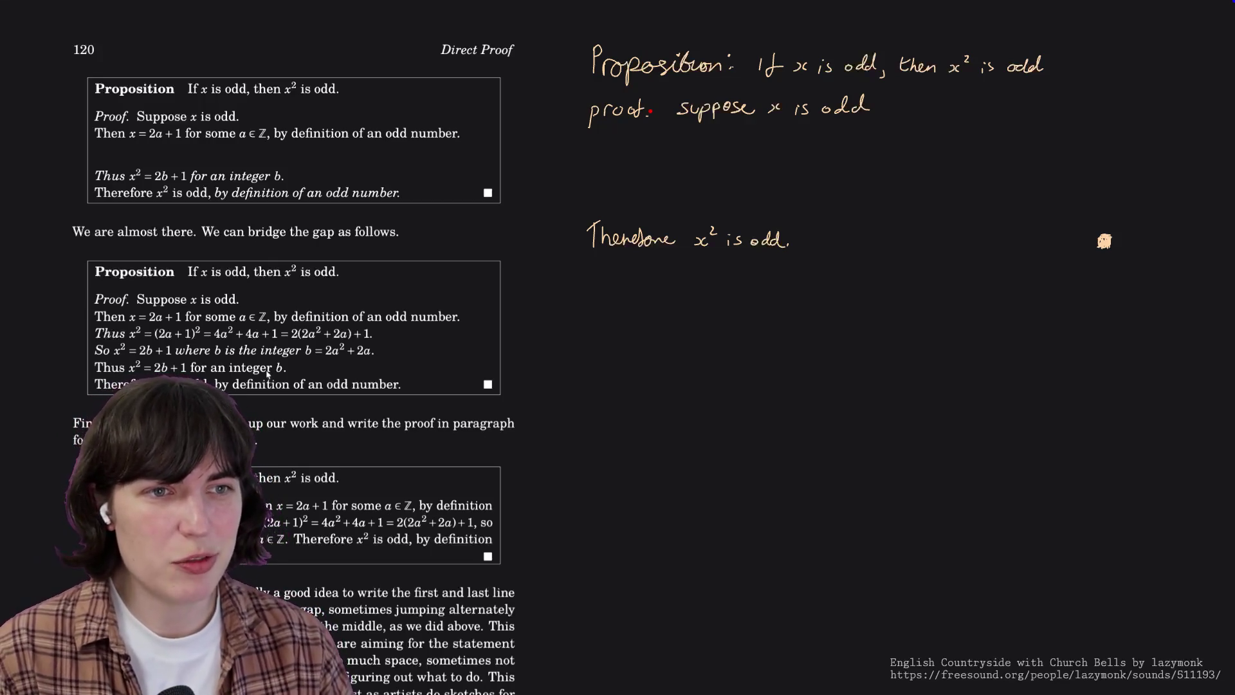
pyautogui.scroll(-3, 386, 282)
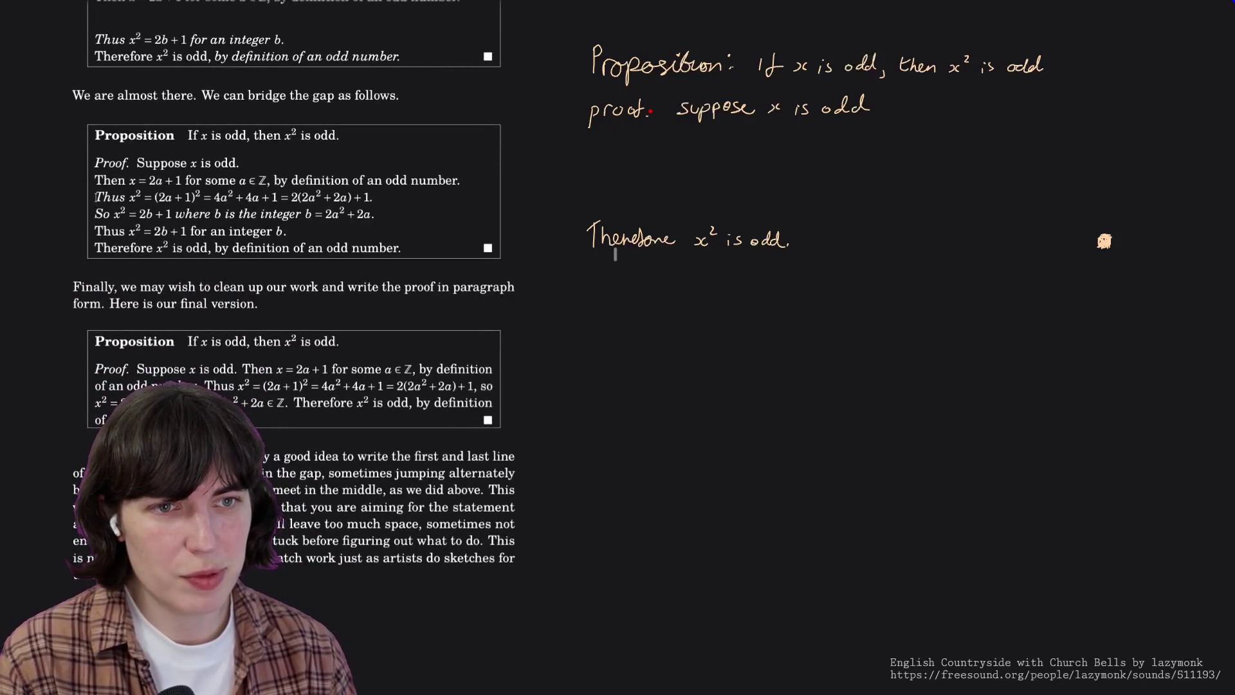
# Highlight the x² expansion and the term 2(2a² + 2a) in the Thus line.
pyautogui.moveTo(95, 196); pyautogui.dragTo(289, 197)
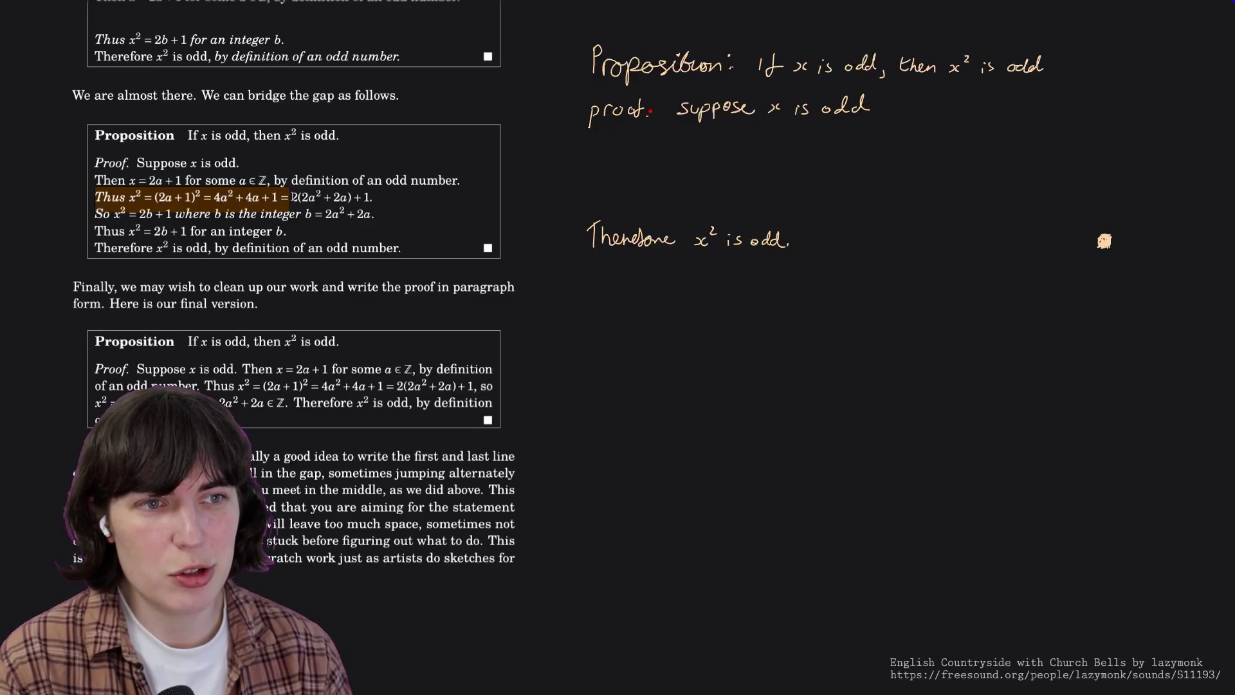
pyautogui.click(292, 197)
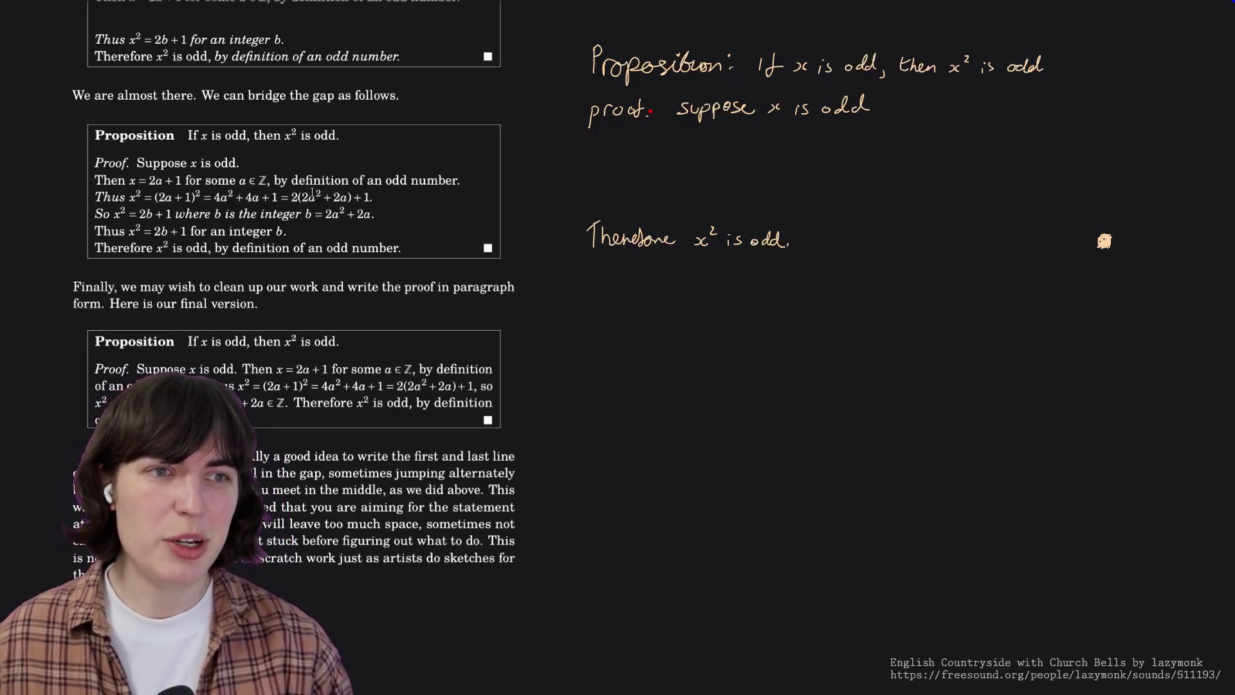
pyautogui.moveTo(297, 197); pyautogui.dragTo(351, 198)
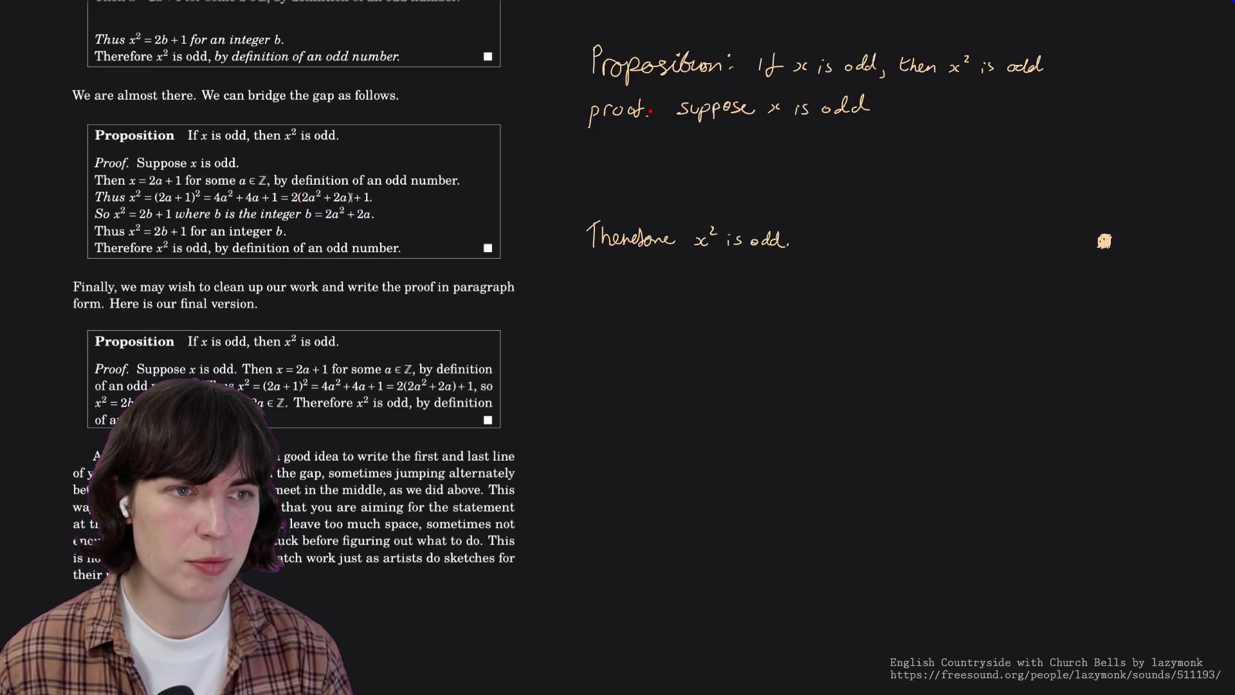
pyautogui.moveTo(353, 199); pyautogui.dragTo(298, 198)
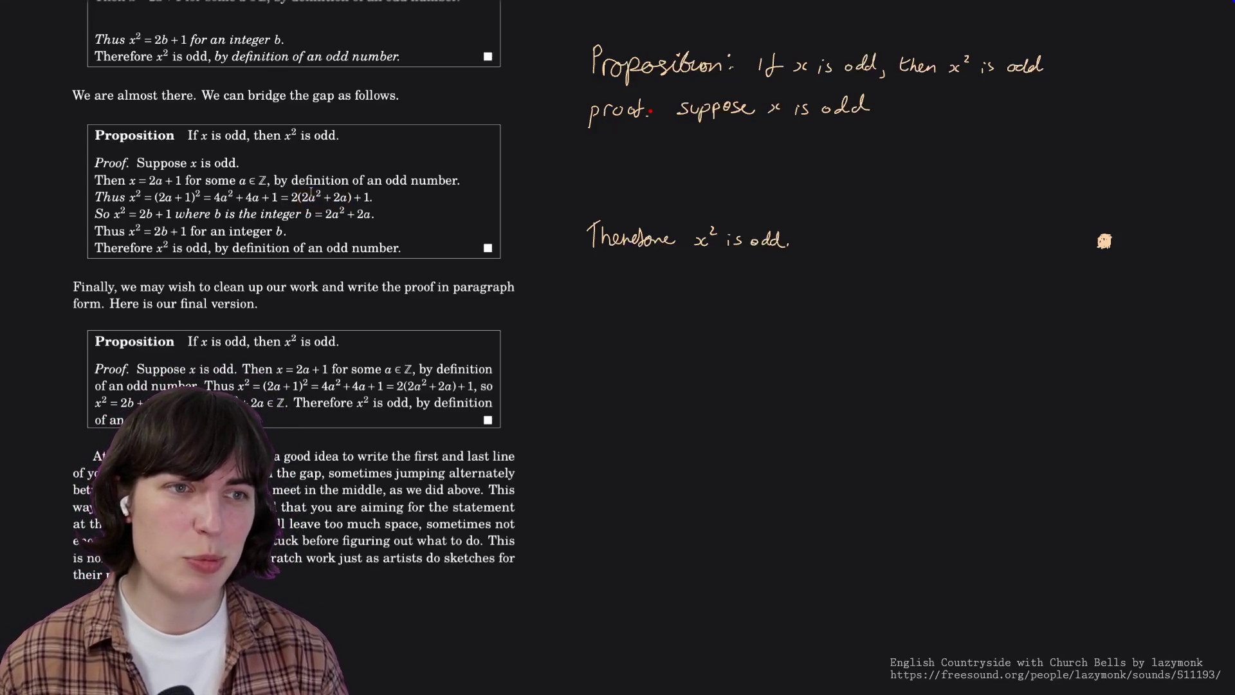
pyautogui.moveTo(294, 196); pyautogui.dragTo(349, 200)
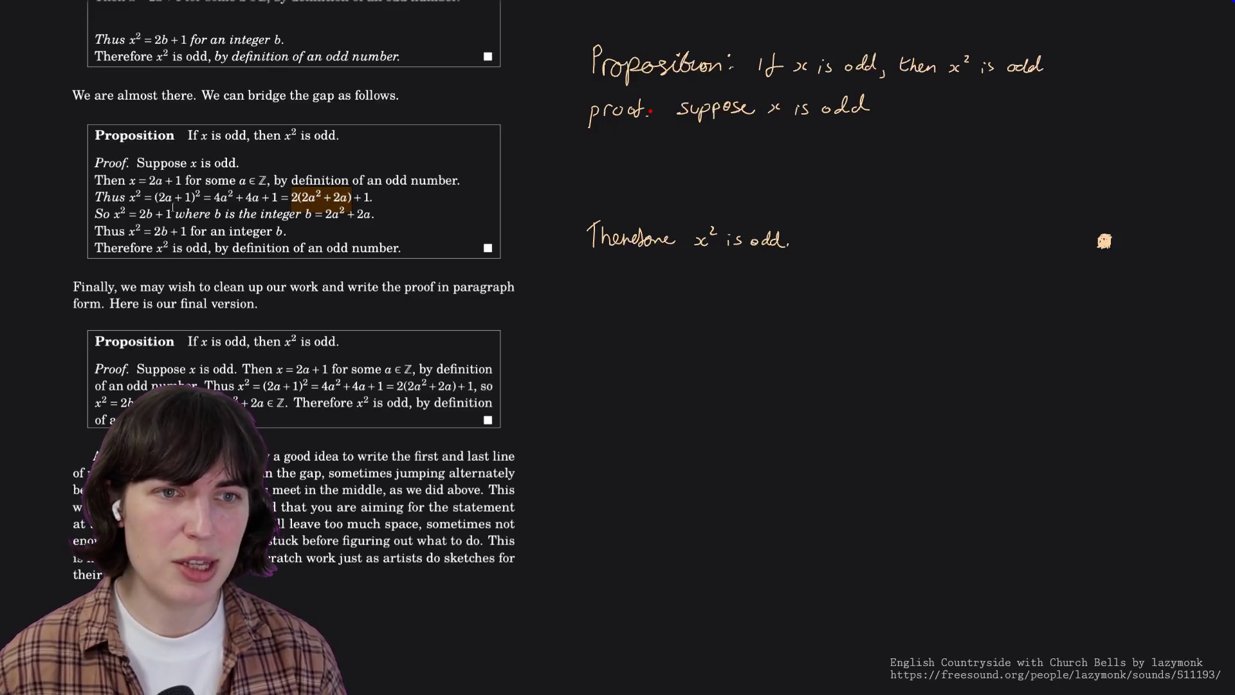
# Highlight x² = 2b, b = 2a² + 2a, and the words 'an integer b' in the So line.
pyautogui.moveTo(114, 214); pyautogui.dragTo(166, 214)
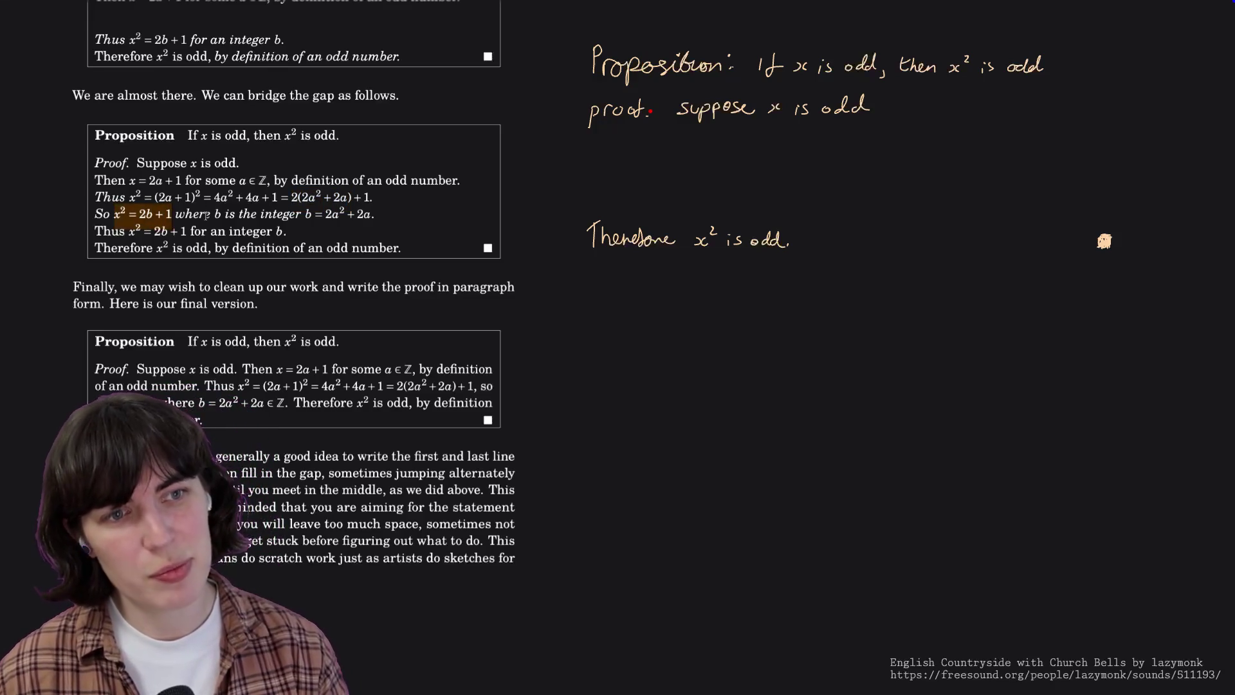
pyautogui.moveTo(307, 214); pyautogui.dragTo(373, 214)
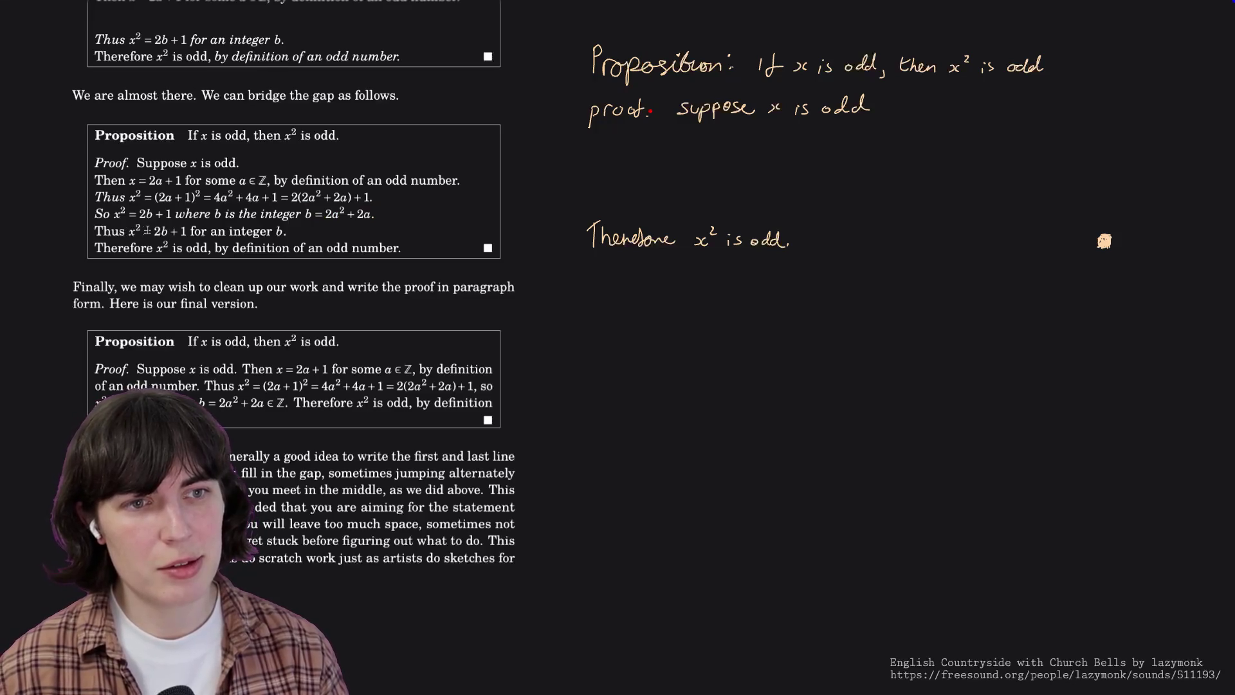
pyautogui.moveTo(210, 232); pyautogui.dragTo(289, 231)
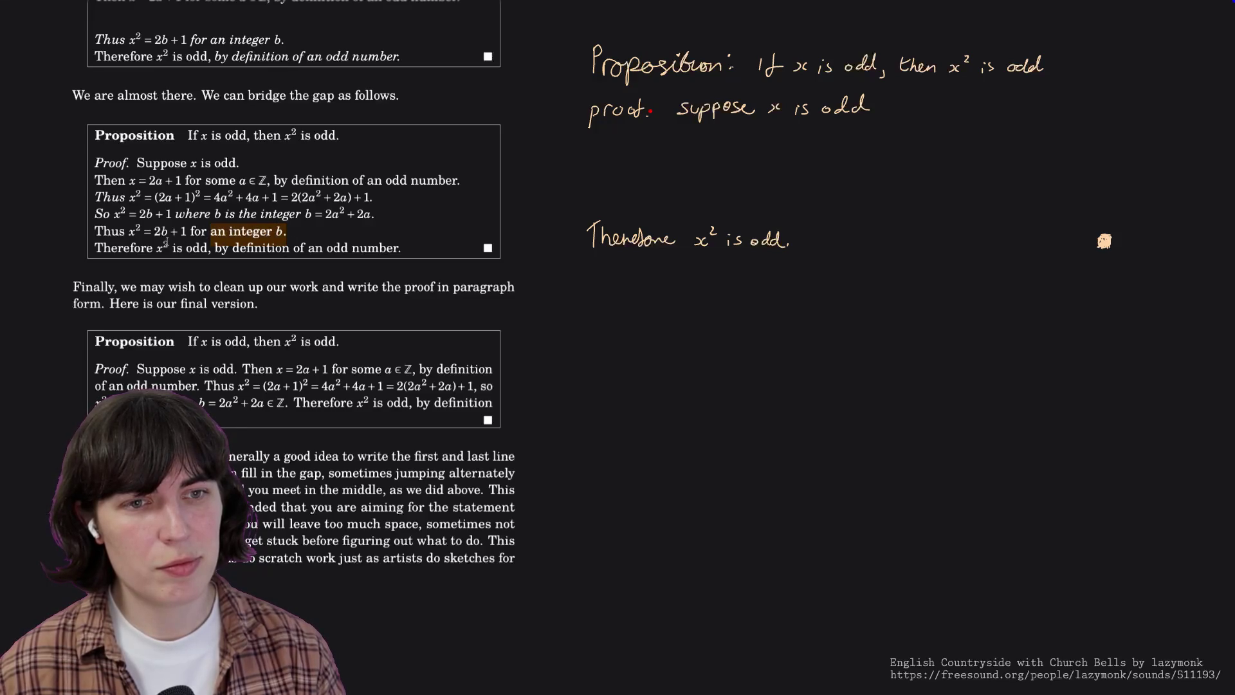
pyautogui.scroll(-1, 166, 243)
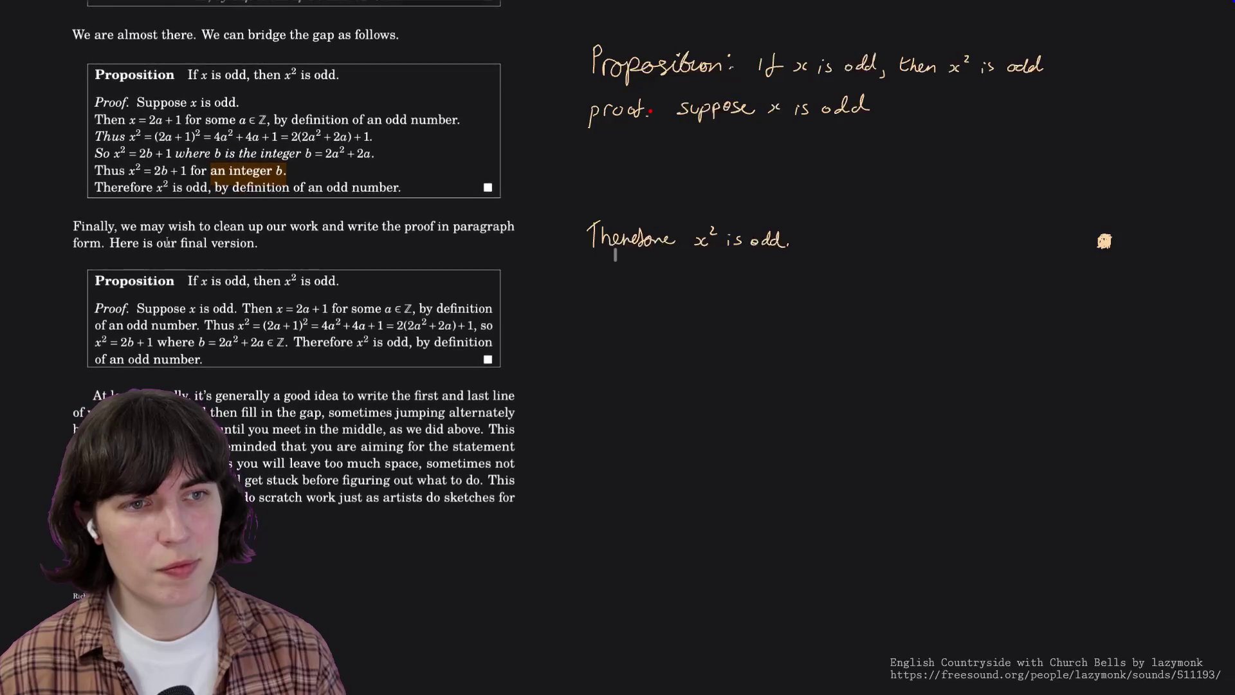
pyautogui.scroll(-3, 168, 244)
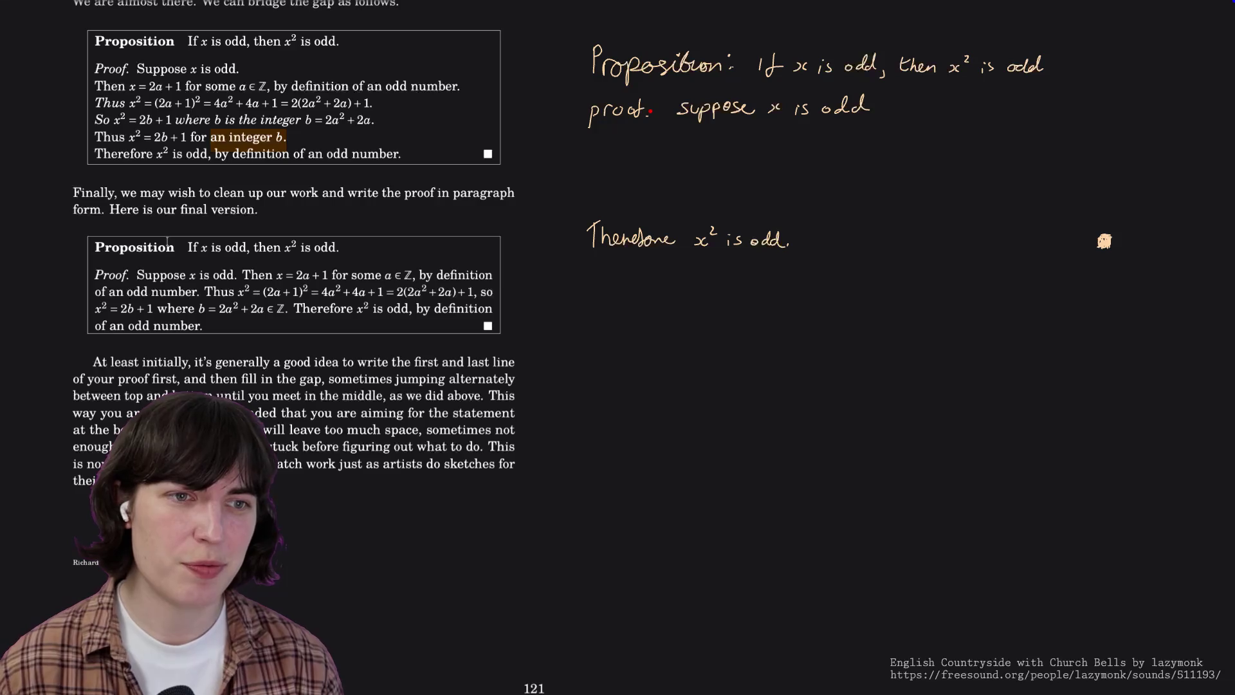
pyautogui.scroll(-1, 168, 244)
pyautogui.scroll(-2, 167, 242)
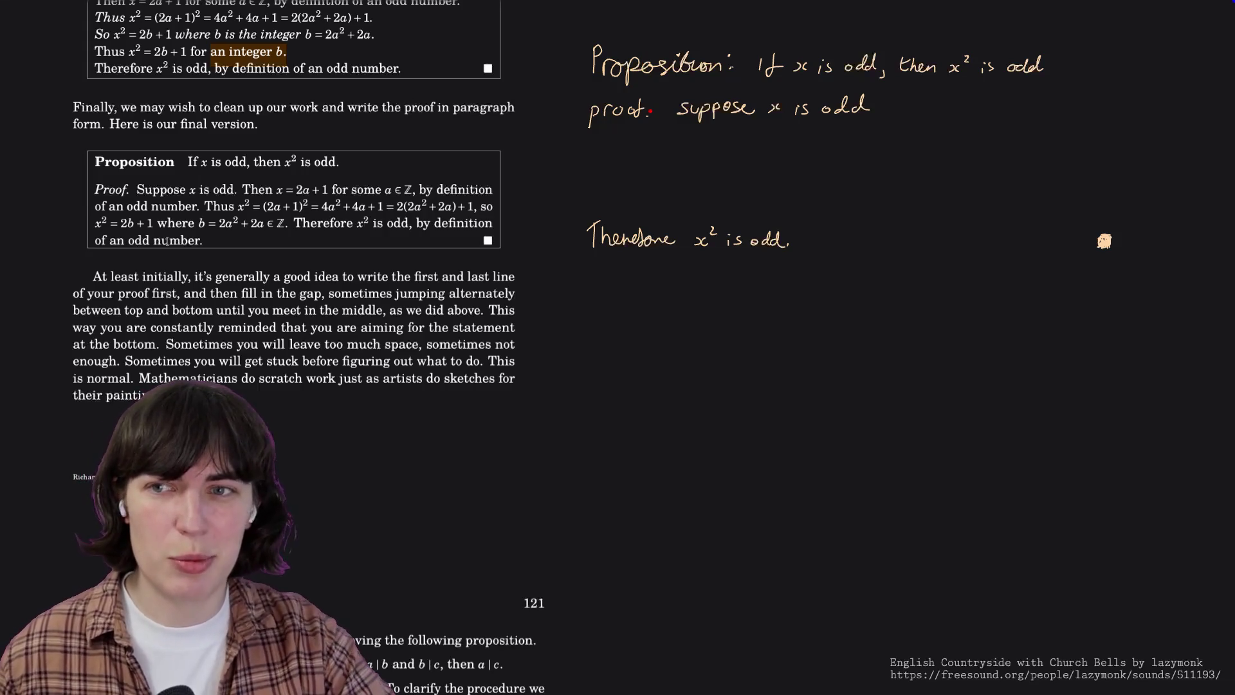
pyautogui.scroll(5, 167, 240)
pyautogui.scroll(5, 167, 241)
pyautogui.scroll(5, 165, 241)
pyautogui.scroll(3, 166, 241)
pyautogui.scroll(3, 167, 242)
pyautogui.scroll(-10, 166, 241)
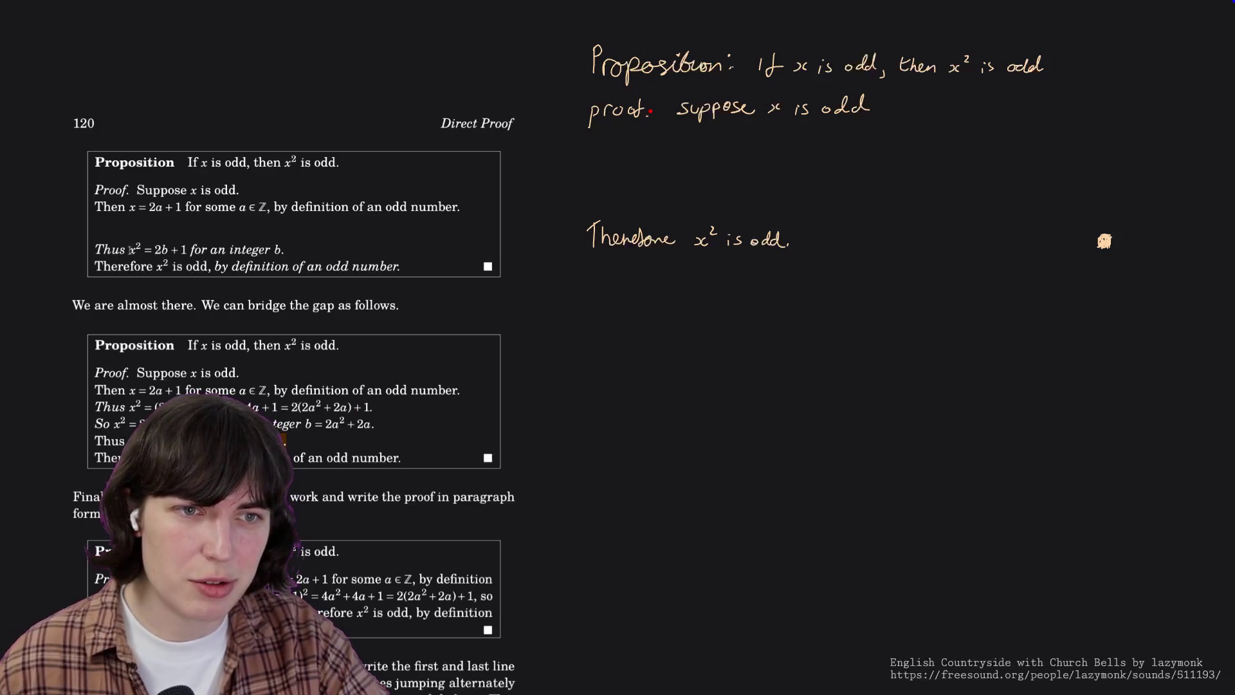
# Briefly highlight x² = 2b + 1 and the b in the outline's Thus line, clearing each mark.
pyautogui.moveTo(130, 248); pyautogui.dragTo(186, 249)
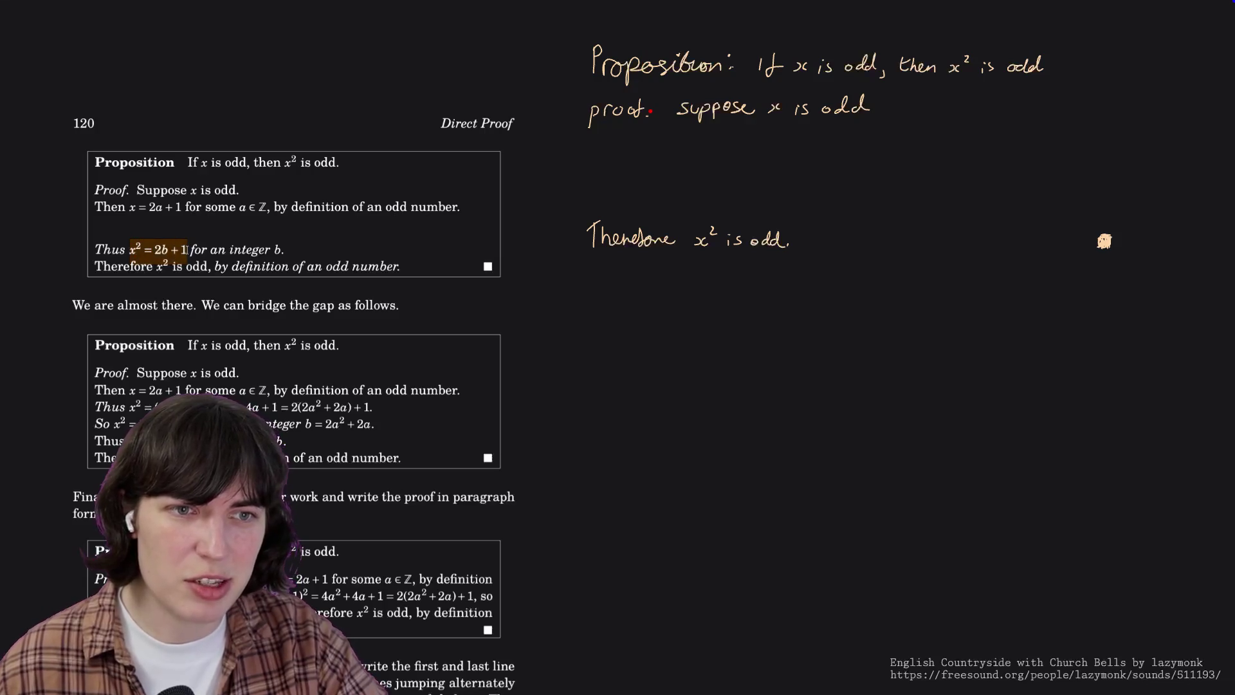
pyautogui.click(173, 249)
pyautogui.doubleClick(164, 249)
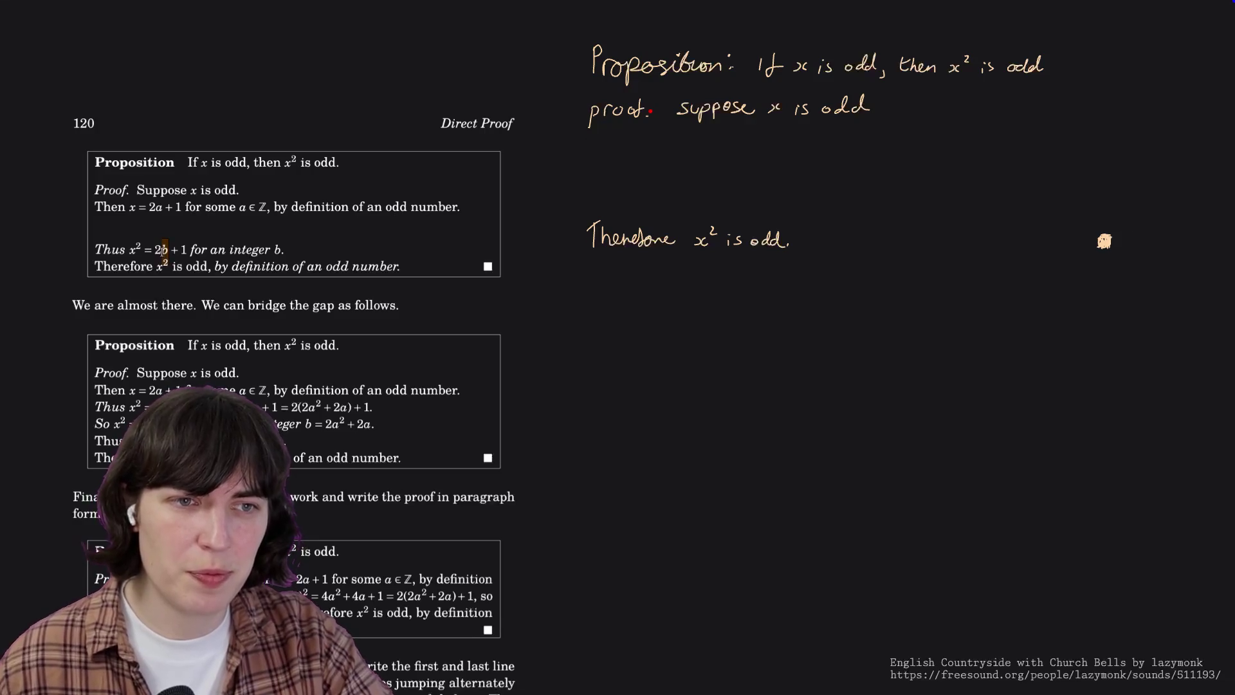
pyautogui.click(155, 266)
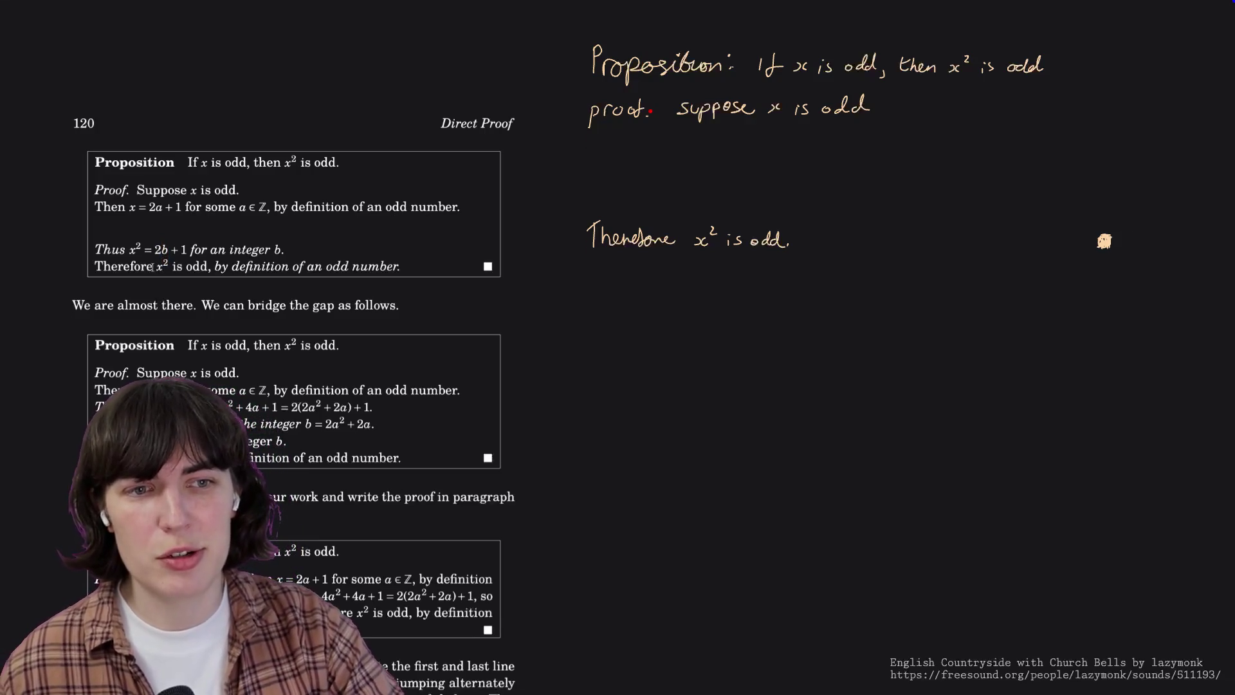
pyautogui.scroll(-5, 178, 260)
pyautogui.scroll(-4, 178, 260)
pyautogui.scroll(-2, 179, 260)
pyautogui.scroll(4, 179, 259)
pyautogui.scroll(-1, 179, 260)
pyautogui.scroll(-3, 179, 261)
pyautogui.scroll(-1, 178, 261)
pyautogui.scroll(-1, 178, 261)
pyautogui.scroll(-1, 178, 260)
pyautogui.scroll(1, 178, 260)
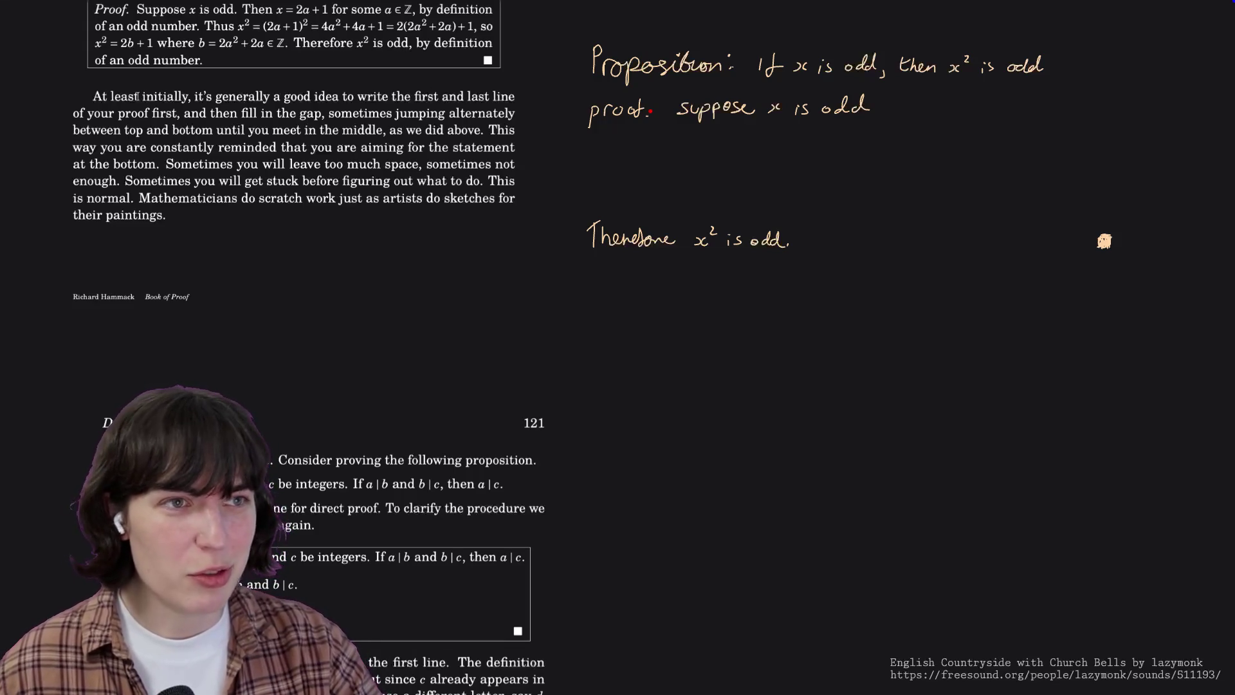
pyautogui.scroll(2, 138, 96)
pyautogui.scroll(-1, 139, 93)
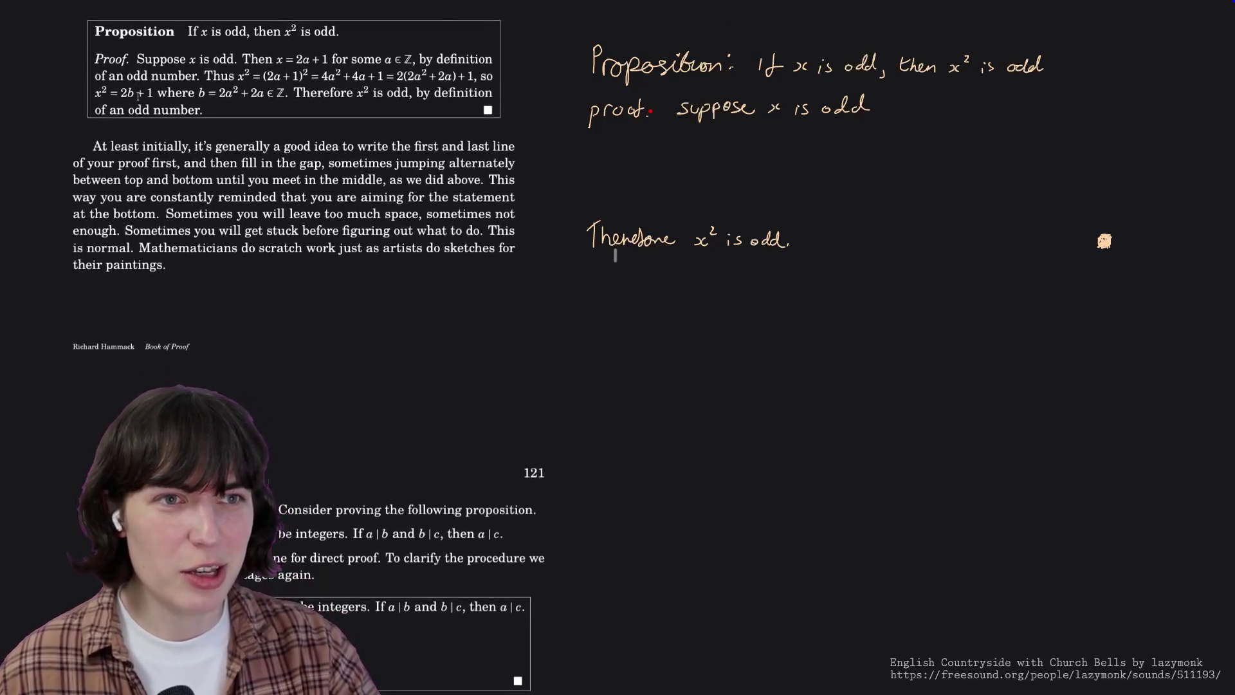
pyautogui.scroll(-1, 138, 94)
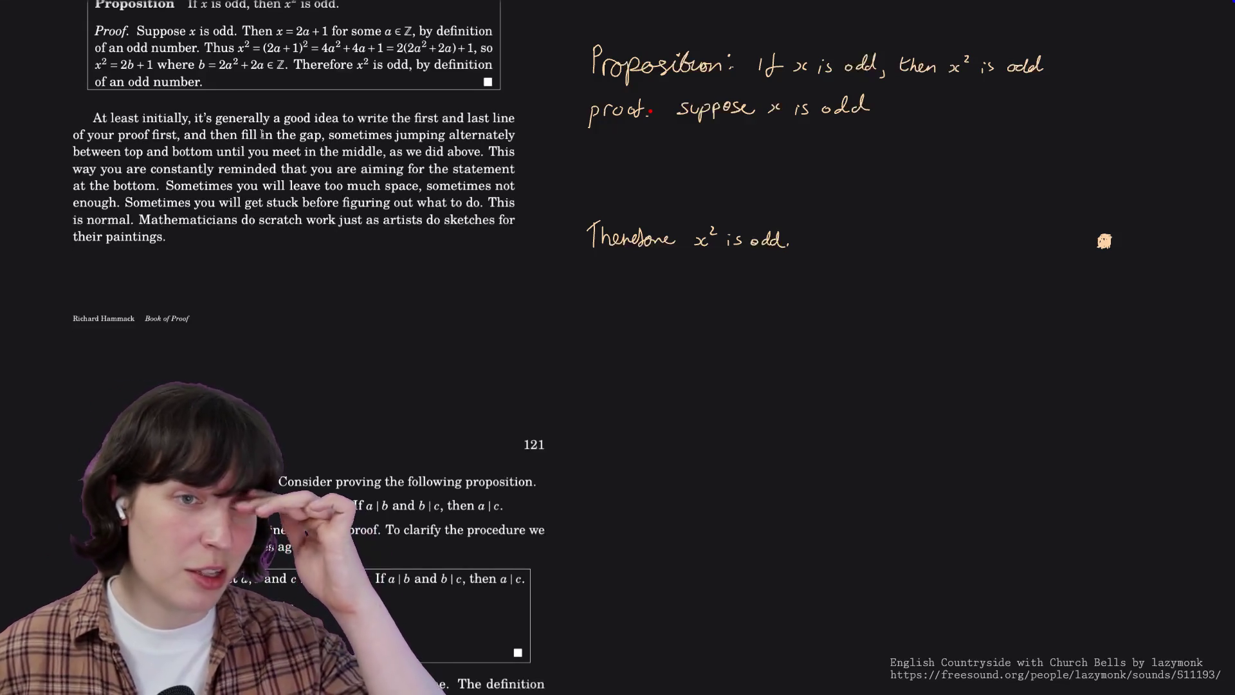
pyautogui.scroll(-1, 260, 135)
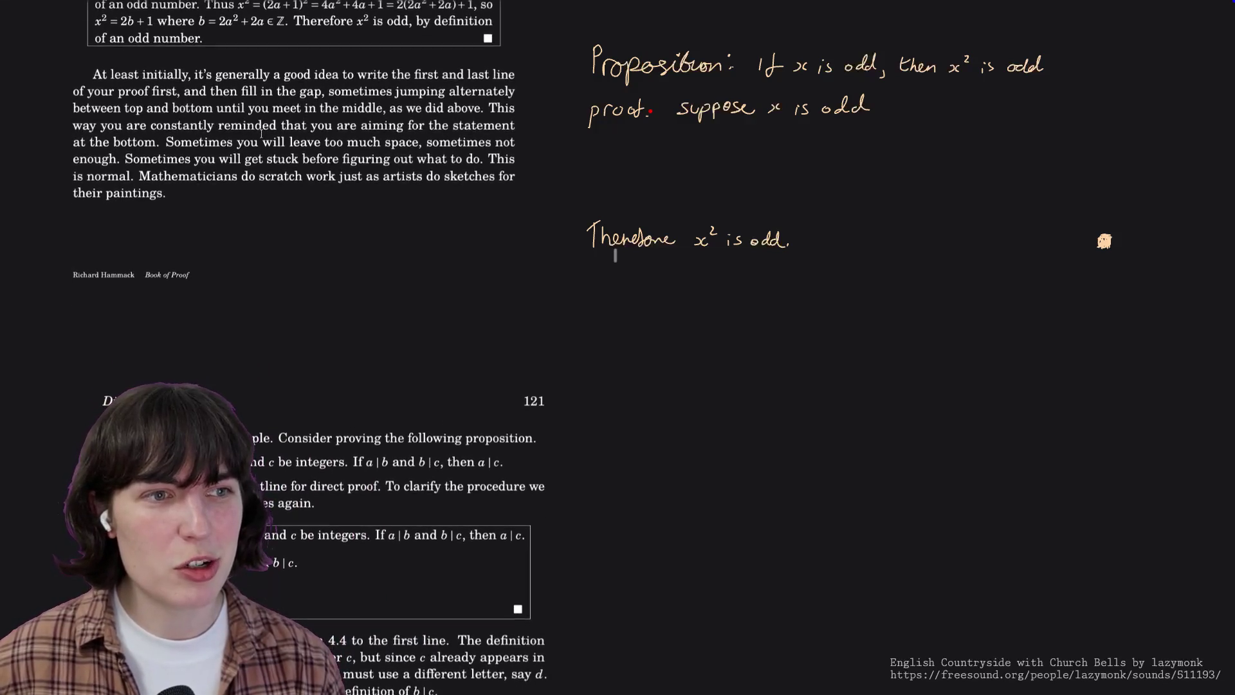
pyautogui.scroll(-4, 261, 134)
pyautogui.scroll(-2, 261, 134)
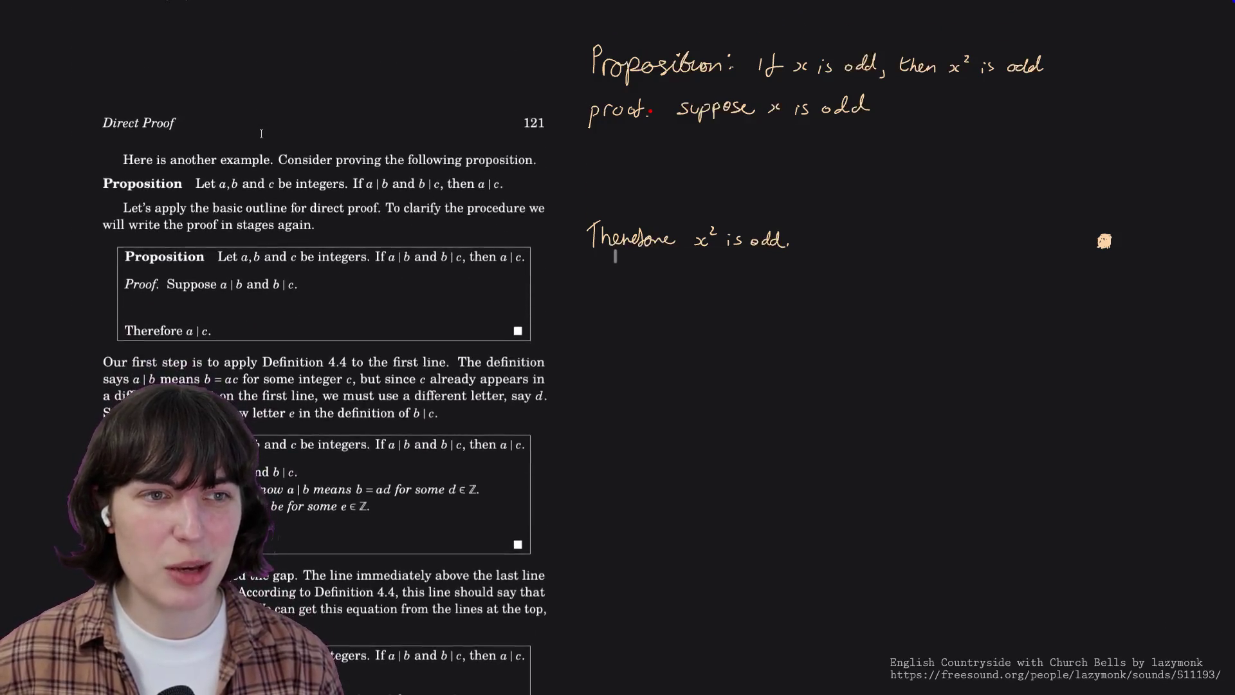
pyautogui.scroll(-2, 261, 135)
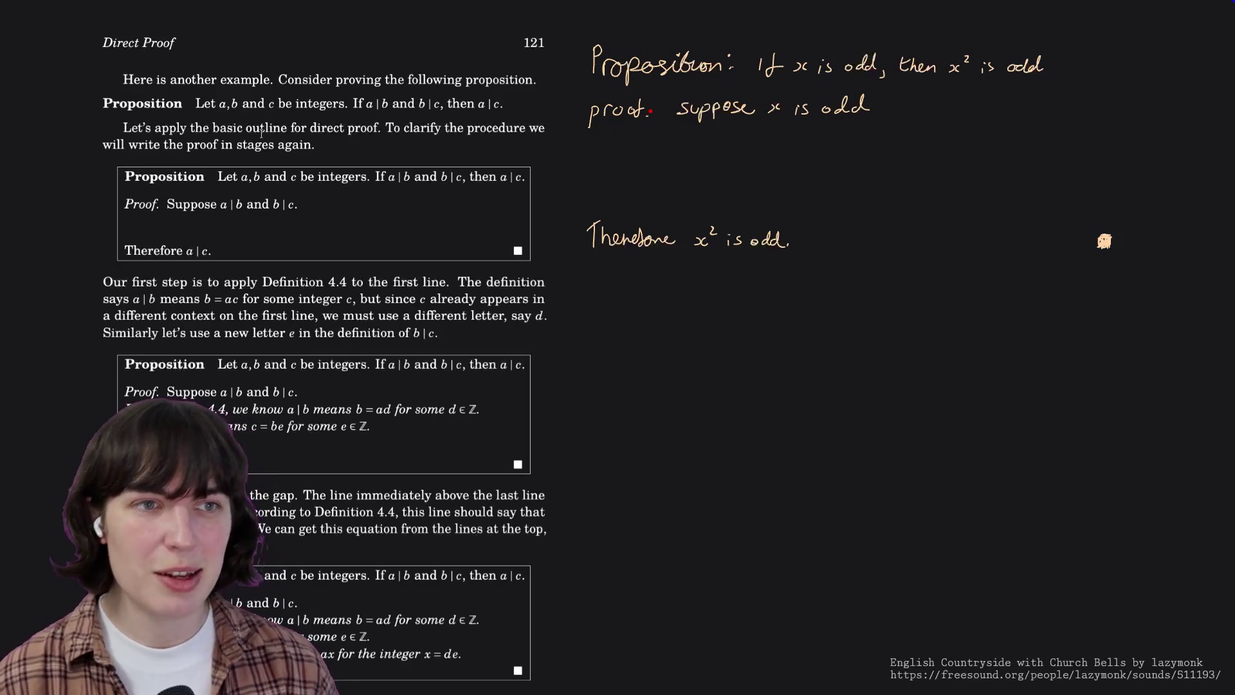
pyautogui.scroll(-1, 262, 133)
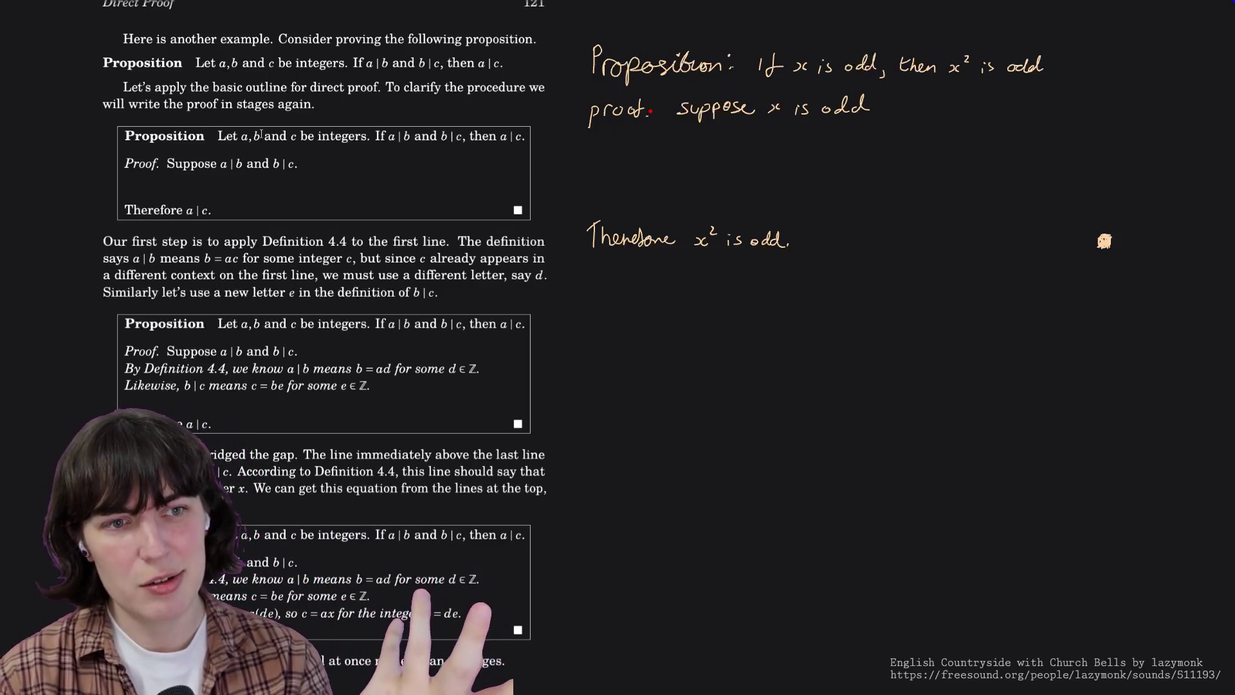
pyautogui.scroll(-3, 261, 132)
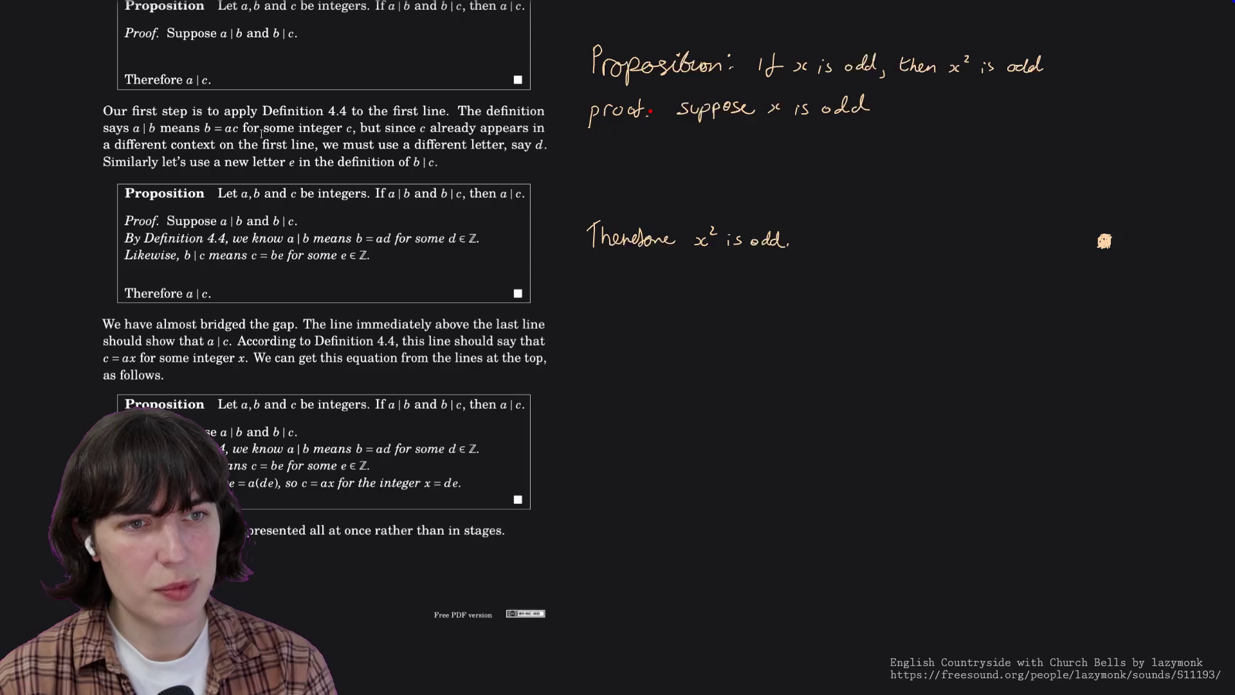
pyautogui.scroll(-3, 261, 134)
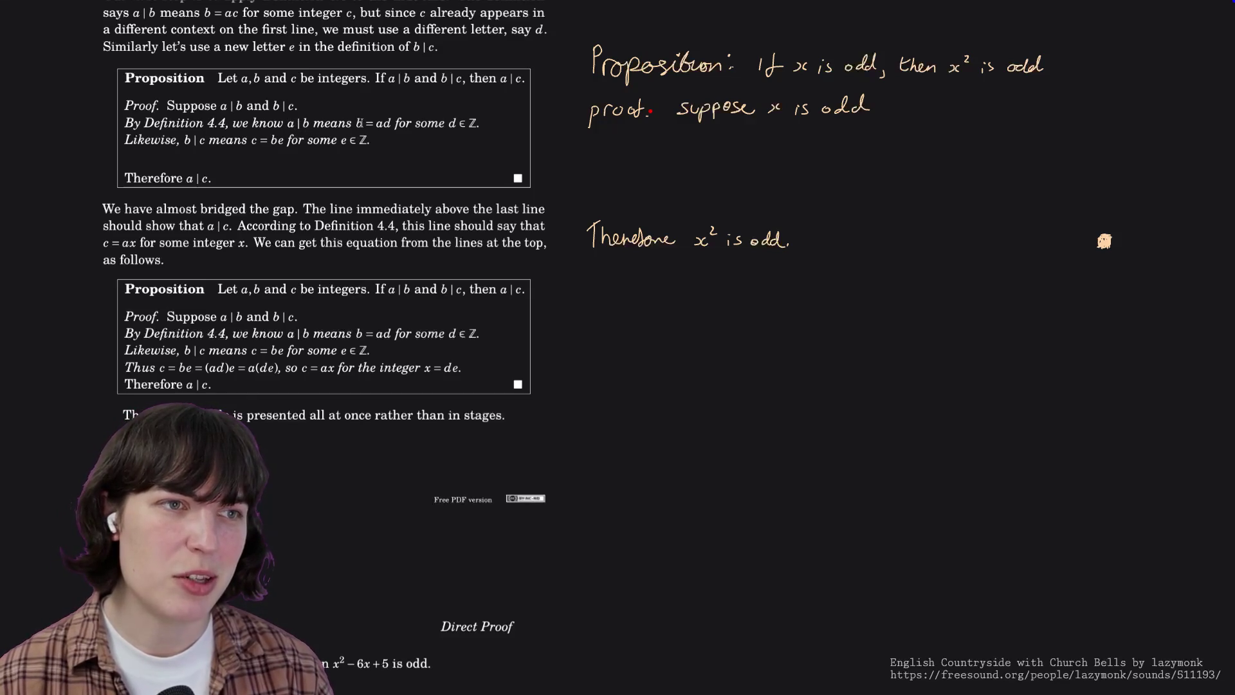
# Mark the phrase 'b = ad for some d ∈ Z' in the divisibility proof.
pyautogui.moveTo(357, 123); pyautogui.dragTo(479, 124)
# Clear the mark, briefly select 'for some d ∈ Z' through 'Likewise, b', then clear it.
pyautogui.click(284, 139)
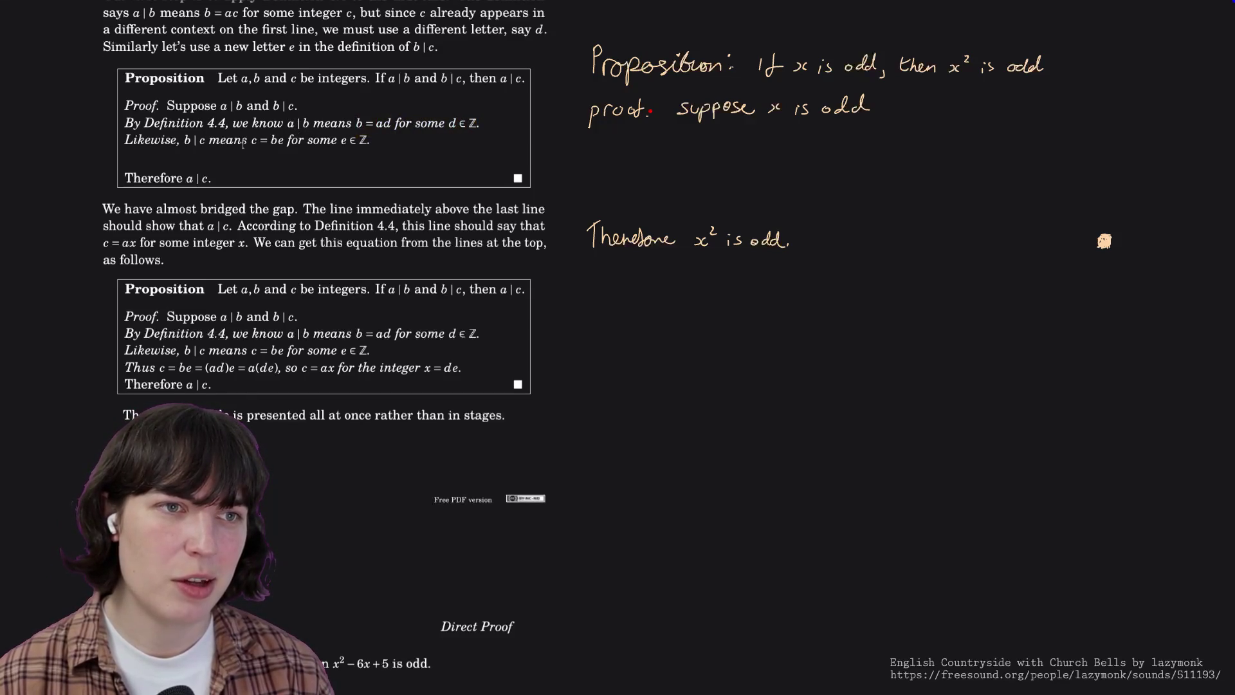
pyautogui.moveTo(189, 140); pyautogui.dragTo(392, 123)
pyautogui.click(166, 164)
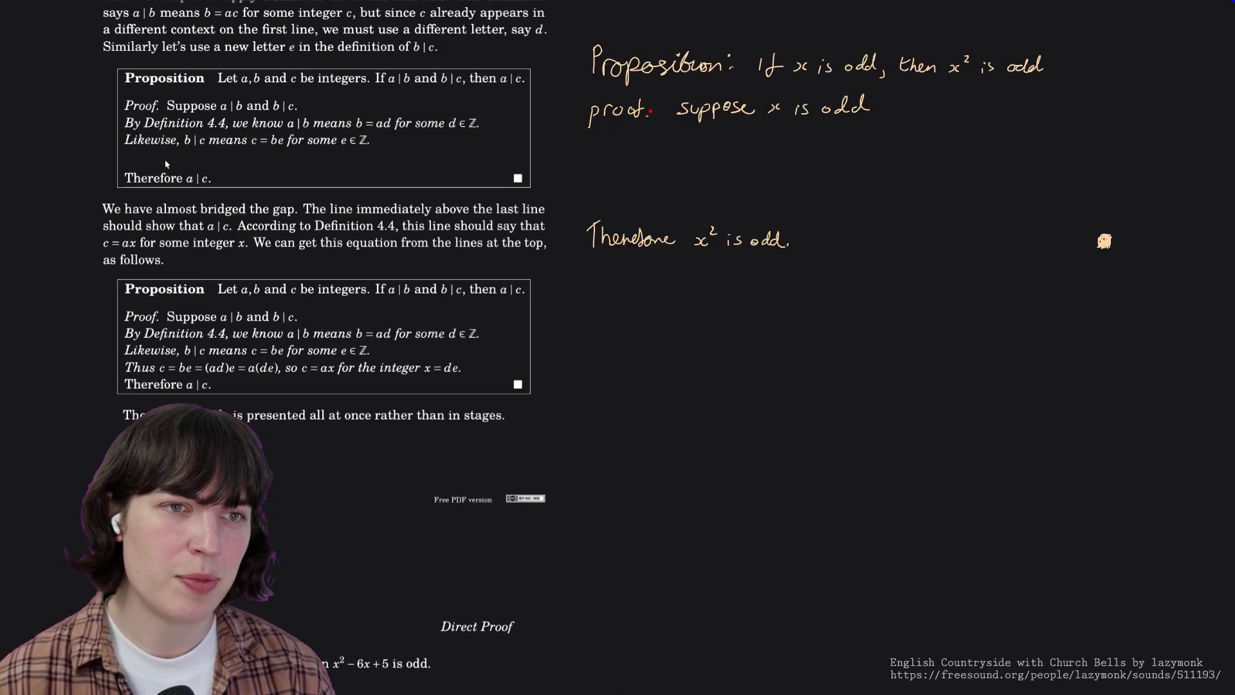
pyautogui.scroll(-2, 165, 243)
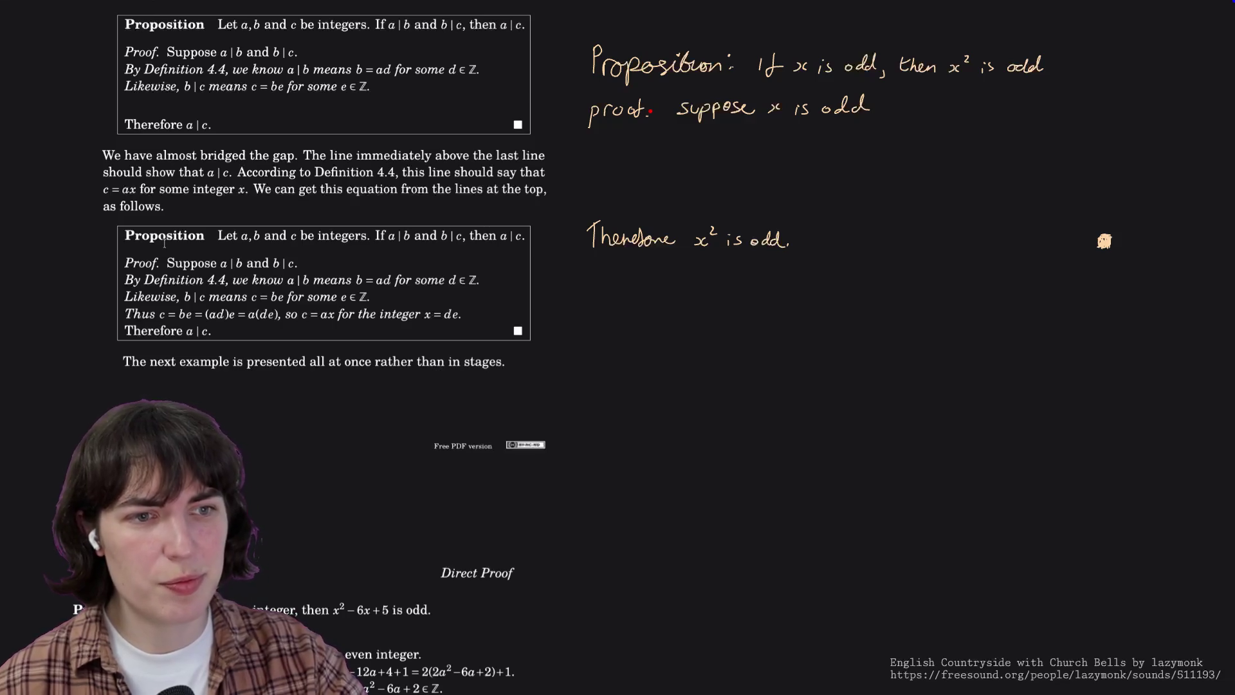
pyautogui.scroll(-3, 164, 243)
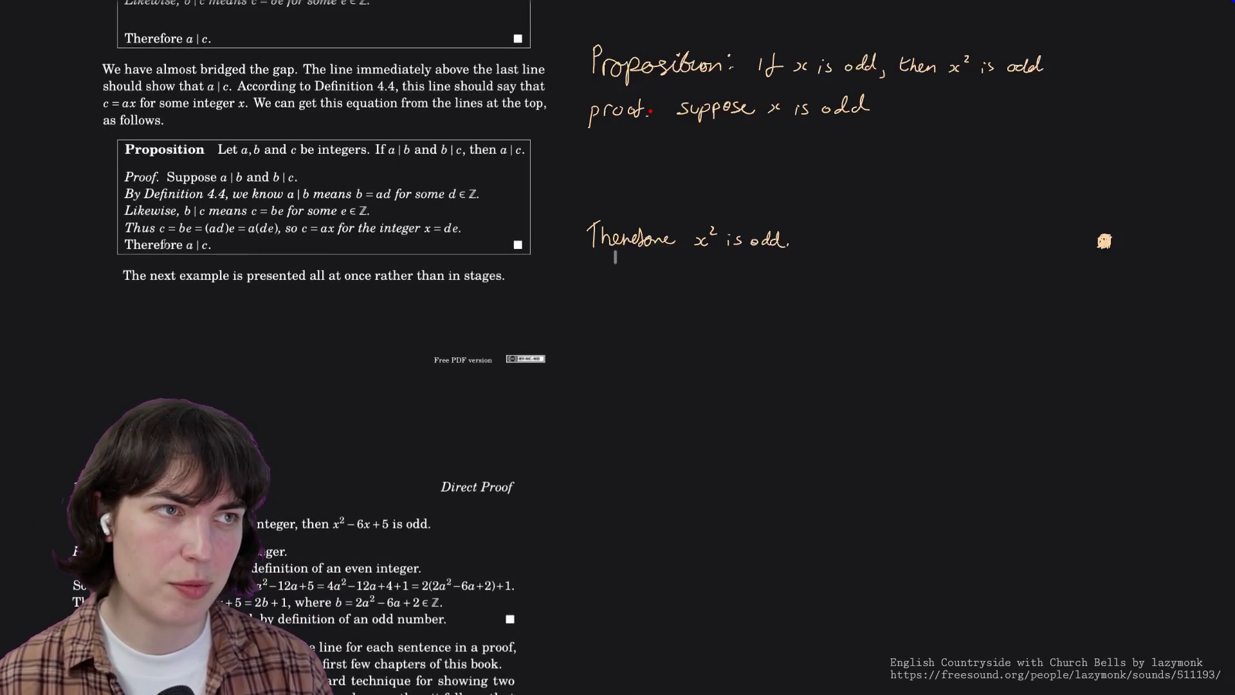
pyautogui.scroll(-1, 166, 243)
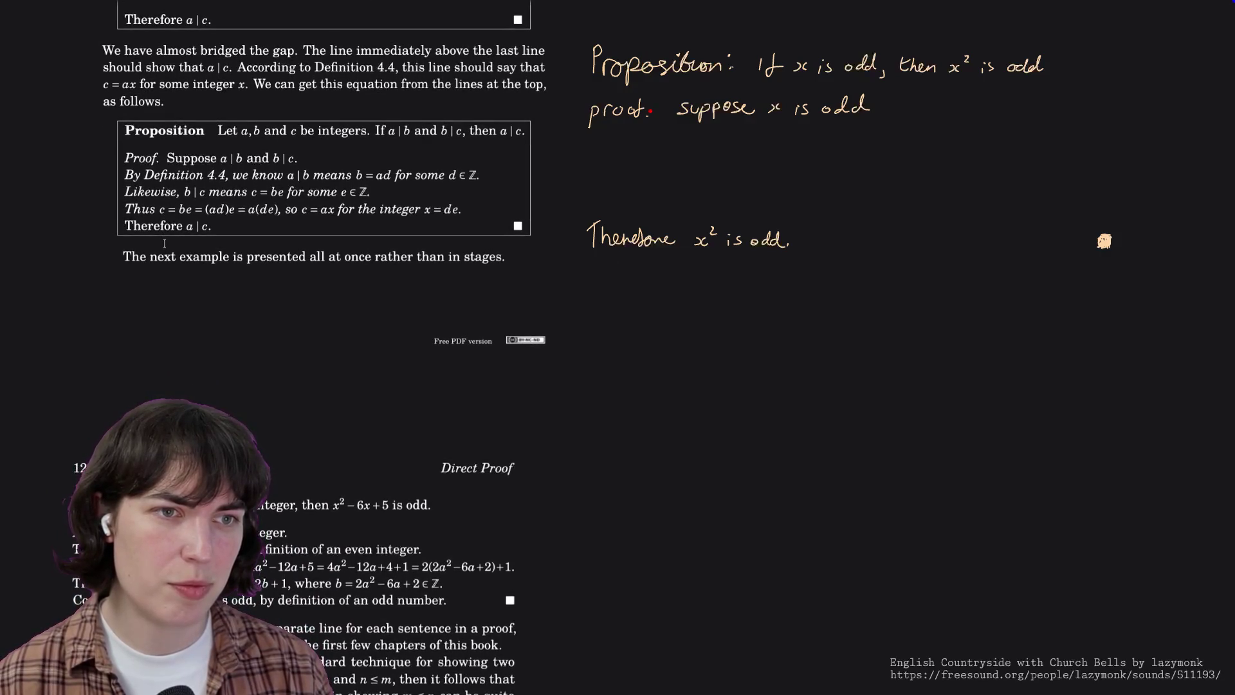
pyautogui.scroll(-1, 164, 244)
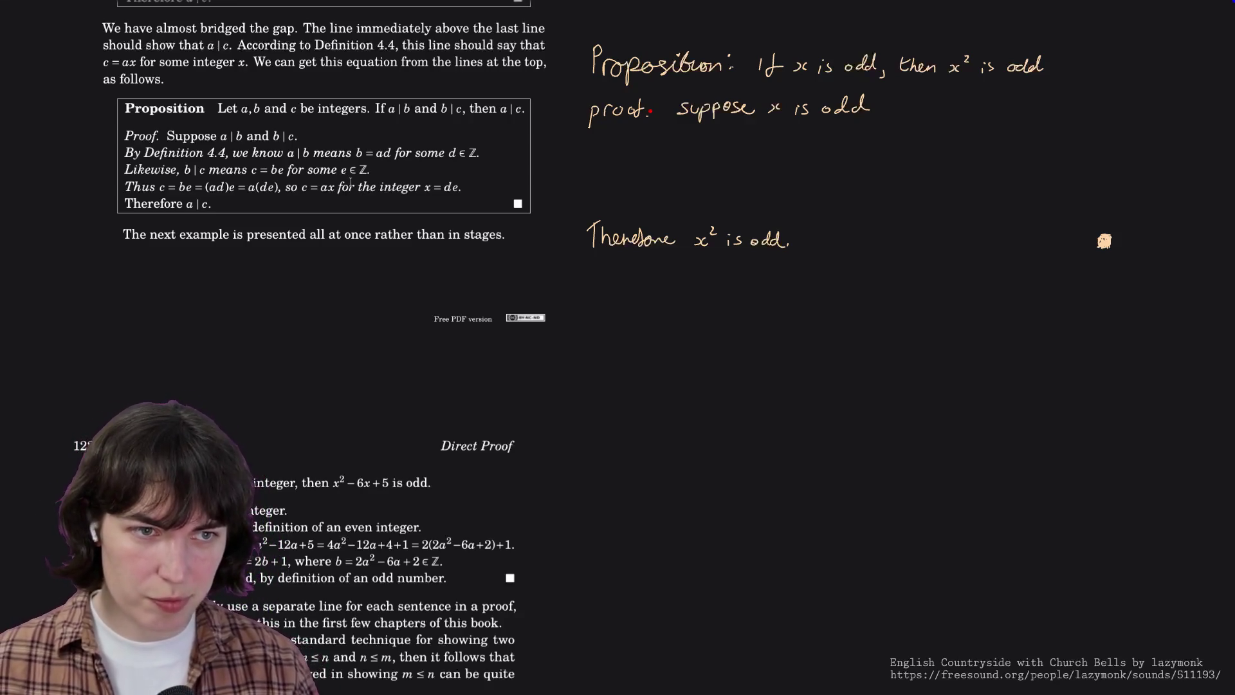
pyautogui.scroll(-3, 350, 184)
pyautogui.scroll(-5, 351, 181)
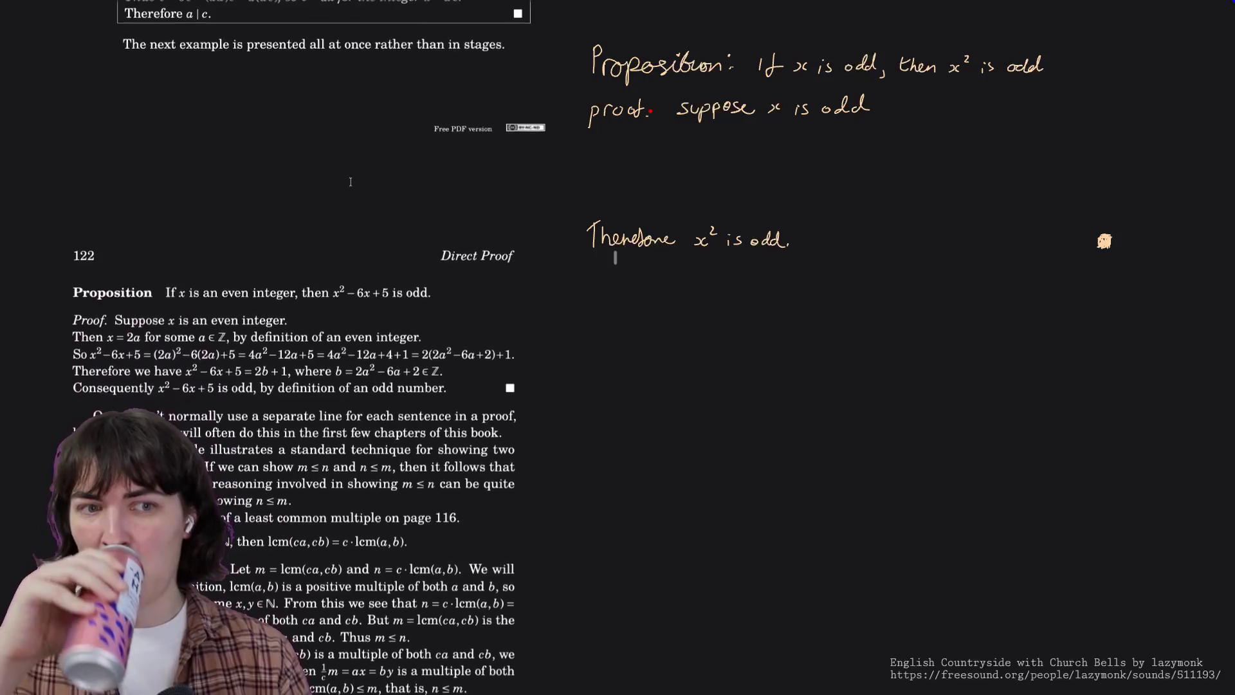
pyautogui.scroll(-1, 351, 181)
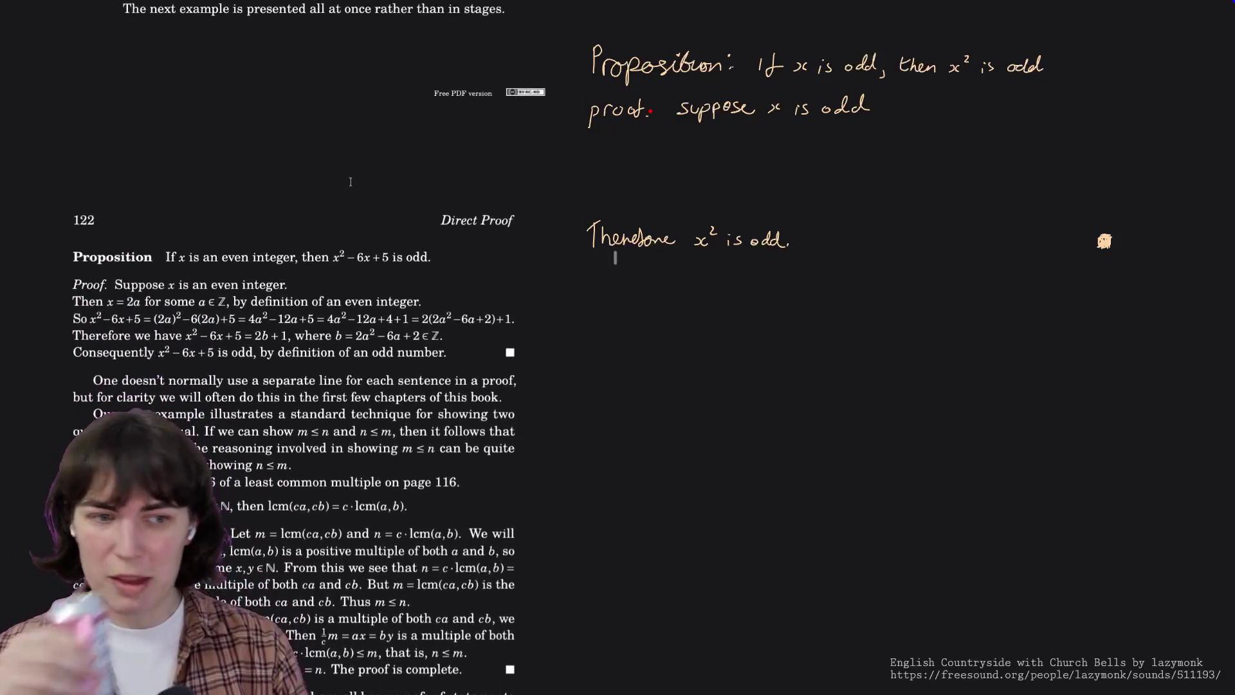
pyautogui.scroll(-1, 350, 182)
pyautogui.scroll(-6, 350, 182)
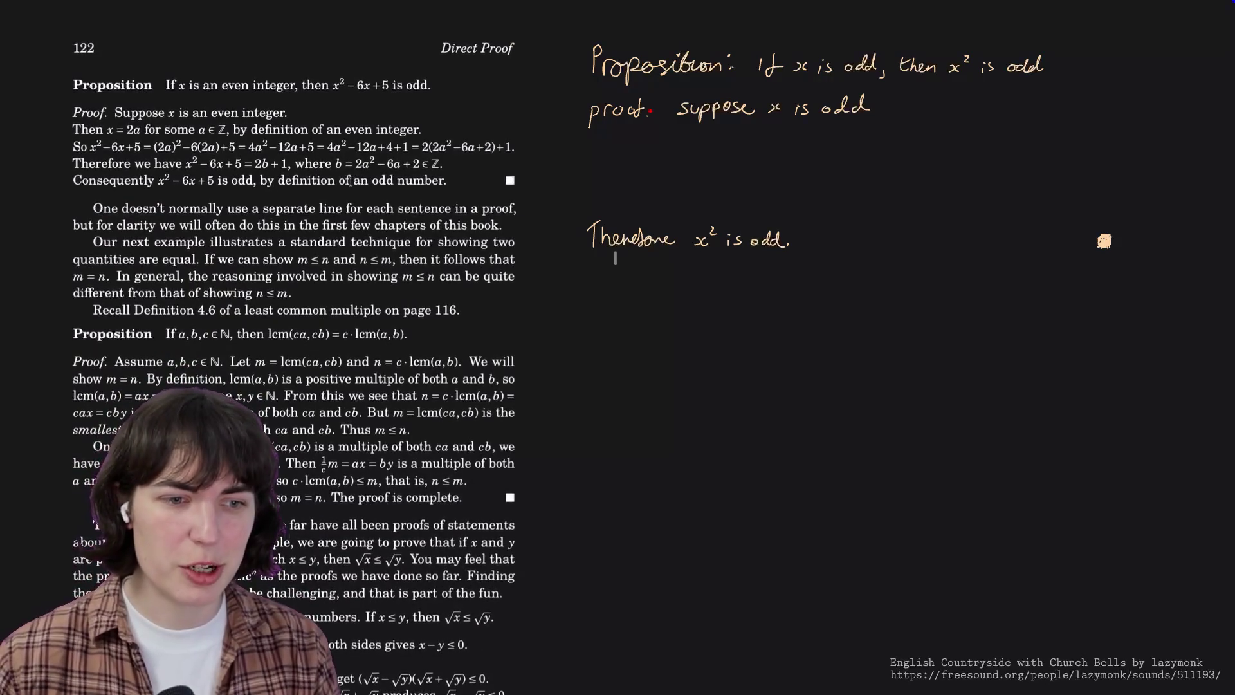
pyautogui.scroll(-1, 350, 182)
pyautogui.scroll(-4, 351, 179)
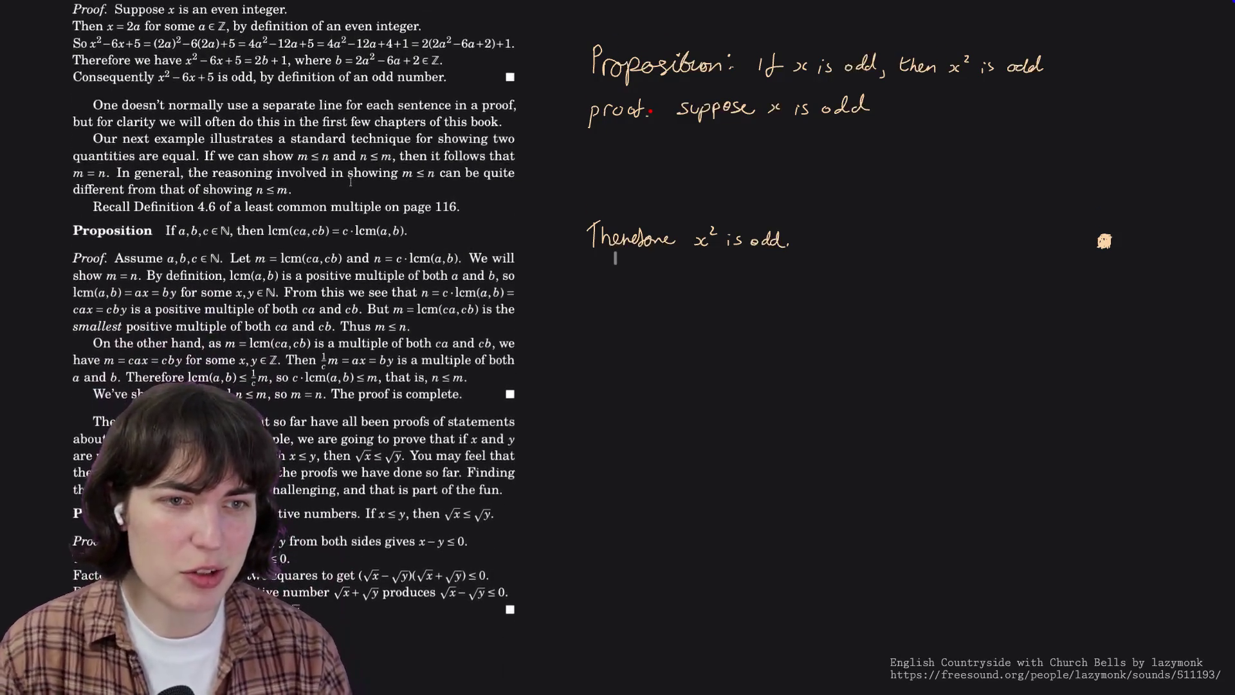
pyautogui.scroll(-1, 350, 179)
pyautogui.scroll(-1, 350, 182)
pyautogui.scroll(-5, 350, 182)
pyautogui.scroll(-7, 350, 182)
pyautogui.scroll(-5, 350, 182)
pyautogui.scroll(4, 351, 182)
pyautogui.scroll(-1, 350, 182)
pyautogui.scroll(-5, 350, 182)
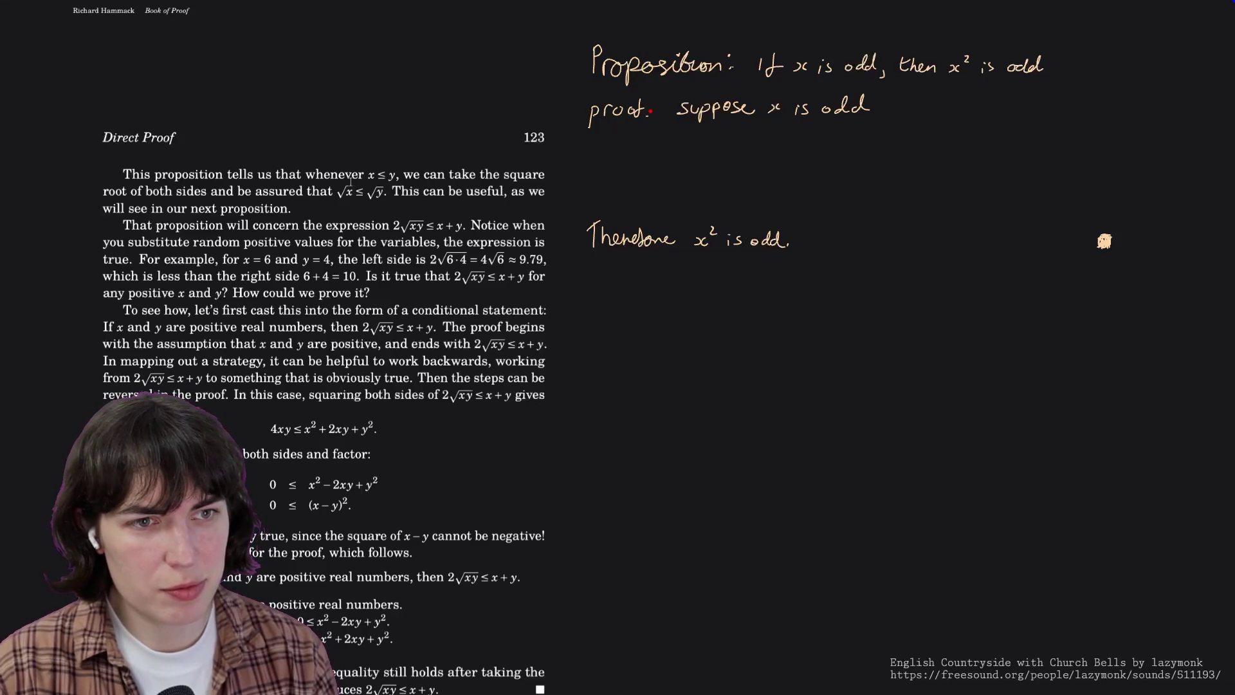
pyautogui.scroll(-1, 351, 171)
pyautogui.scroll(-1, 350, 174)
pyautogui.scroll(-1, 350, 176)
pyautogui.scroll(-1, 351, 180)
pyautogui.scroll(-1, 350, 179)
pyautogui.scroll(-2, 350, 180)
pyautogui.scroll(-3, 351, 181)
pyautogui.scroll(-6, 351, 181)
pyautogui.scroll(-5, 350, 182)
pyautogui.scroll(-1, 350, 181)
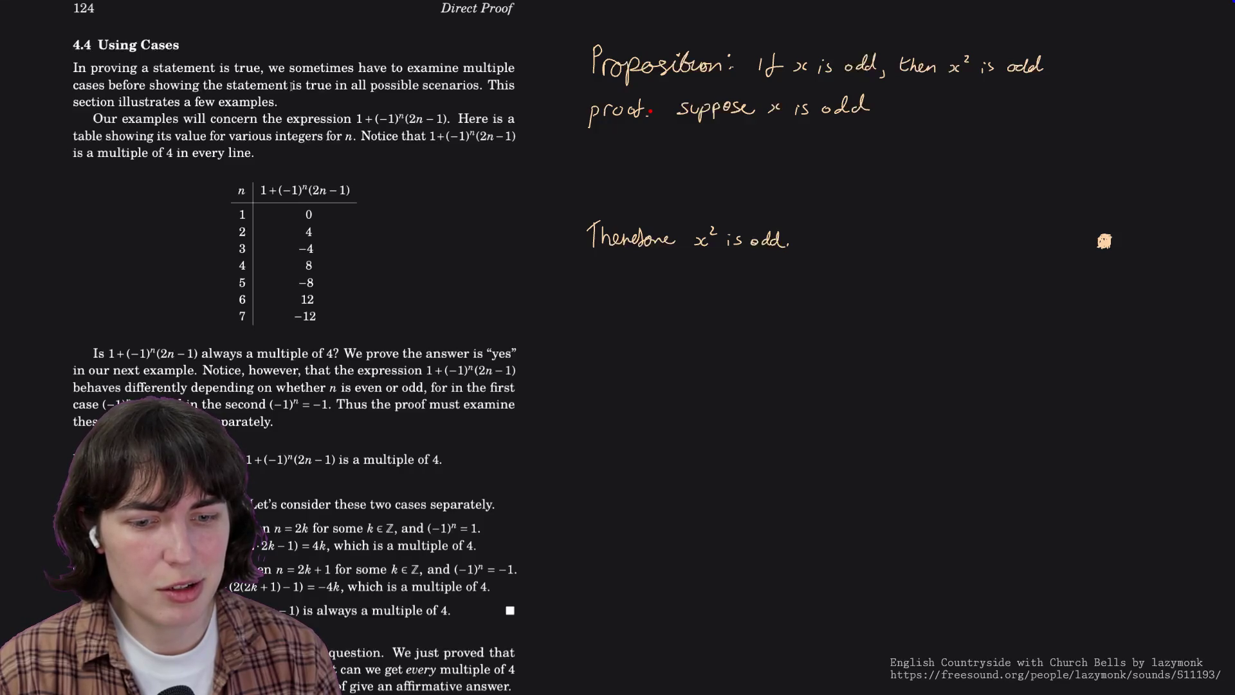
pyautogui.scroll(5, 291, 85)
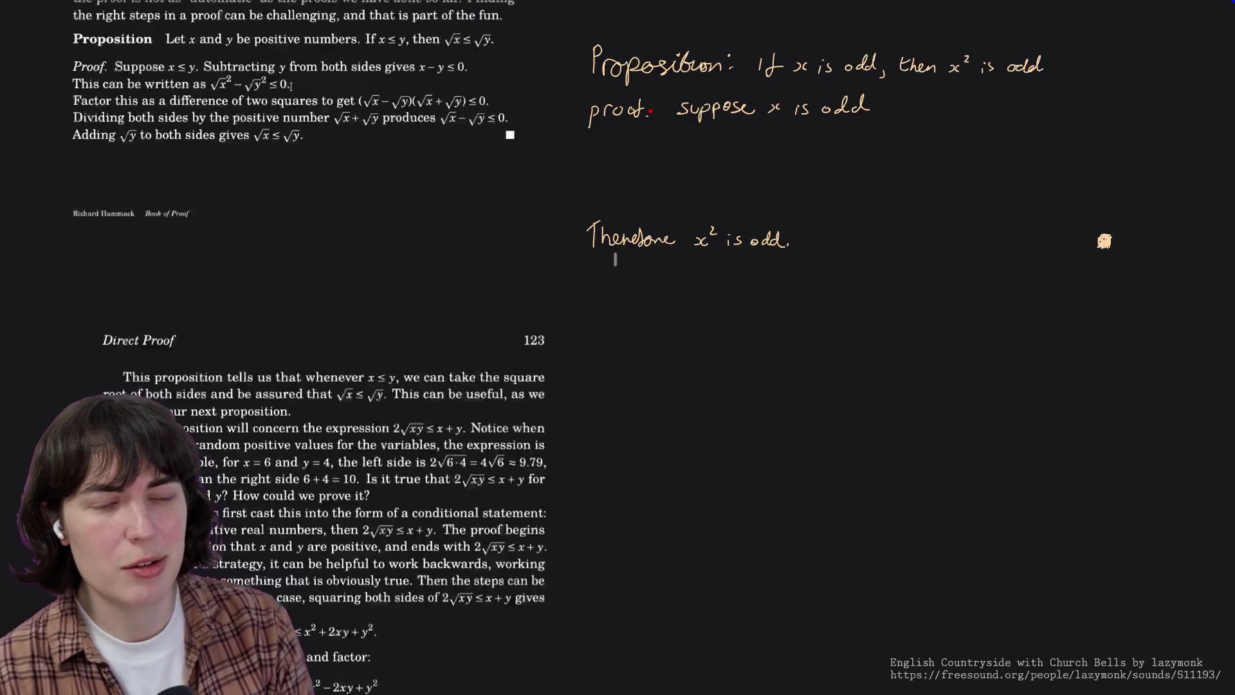
pyautogui.scroll(20, 292, 86)
pyautogui.scroll(10, 310, 289)
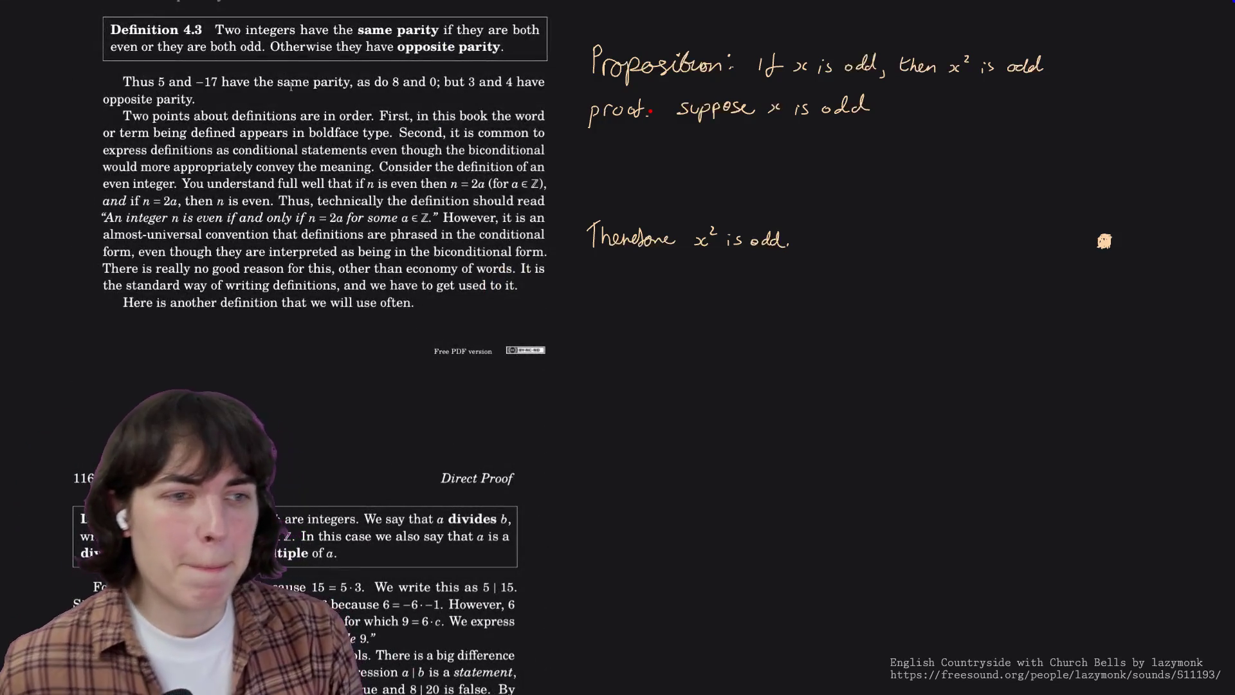
pyautogui.scroll(-3, 351, 303)
pyautogui.scroll(-1, 386, 435)
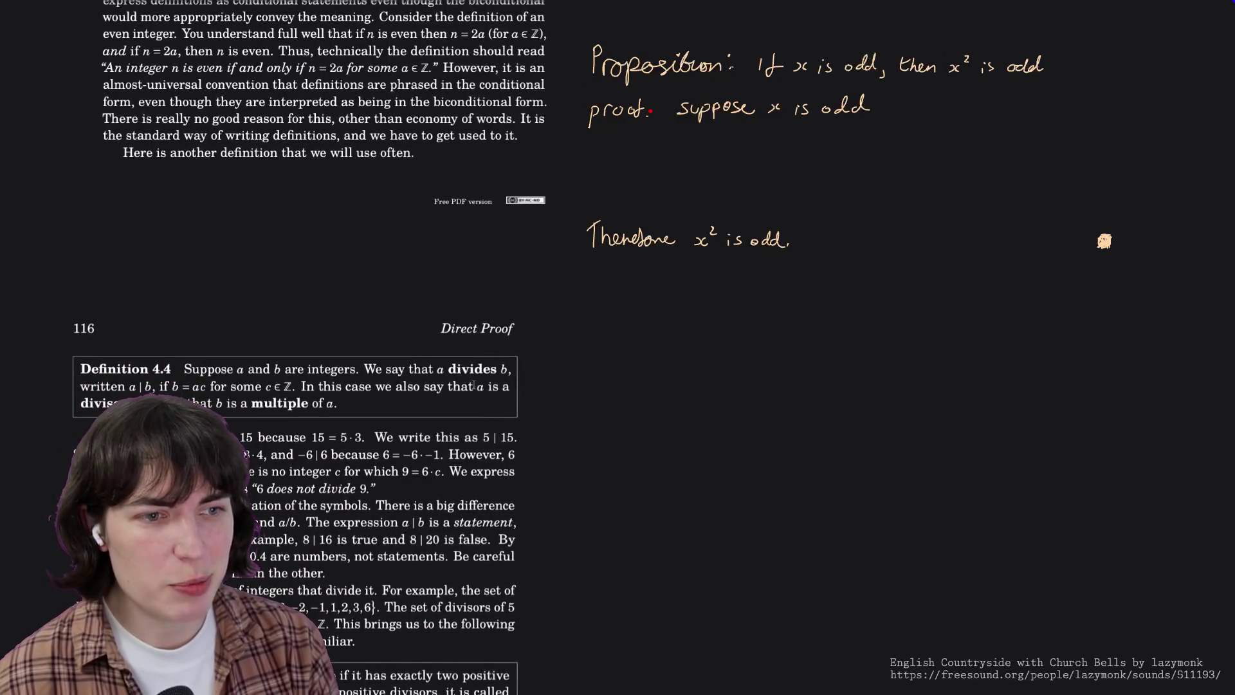
# Highlight the words "divides b" in the Definition 4.4 box on page 116.
pyautogui.moveTo(446, 369); pyautogui.dragTo(511, 371)
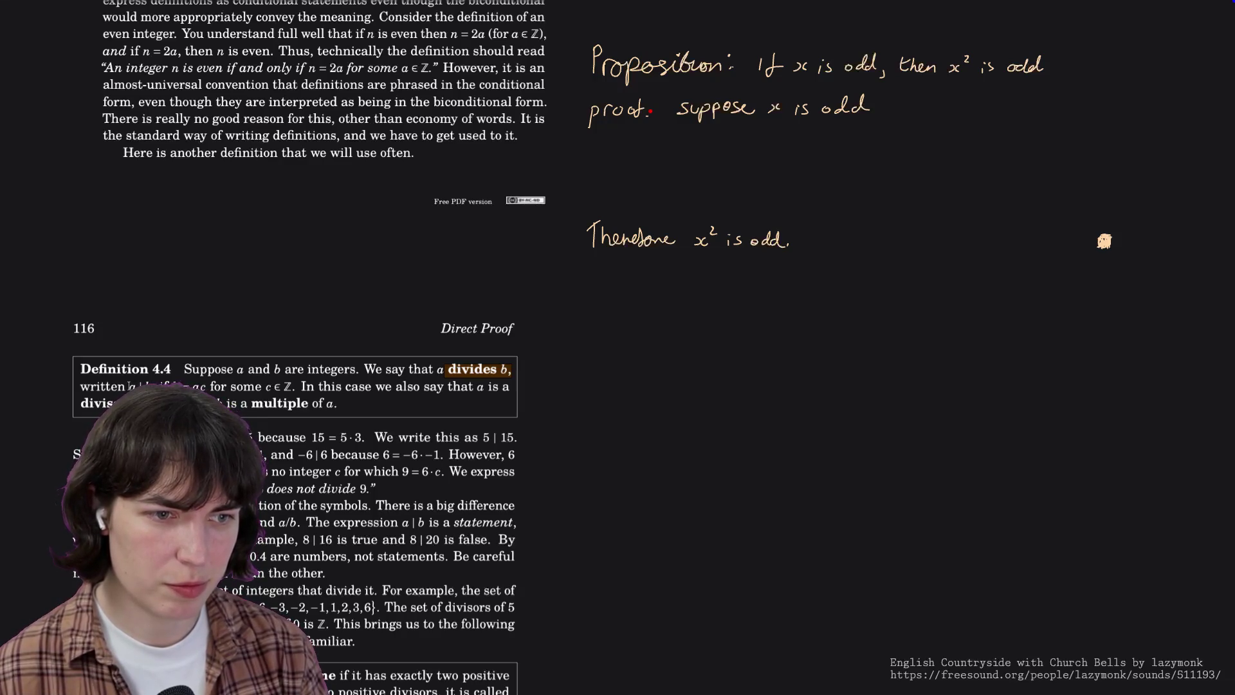
pyautogui.scroll(-2, 128, 387)
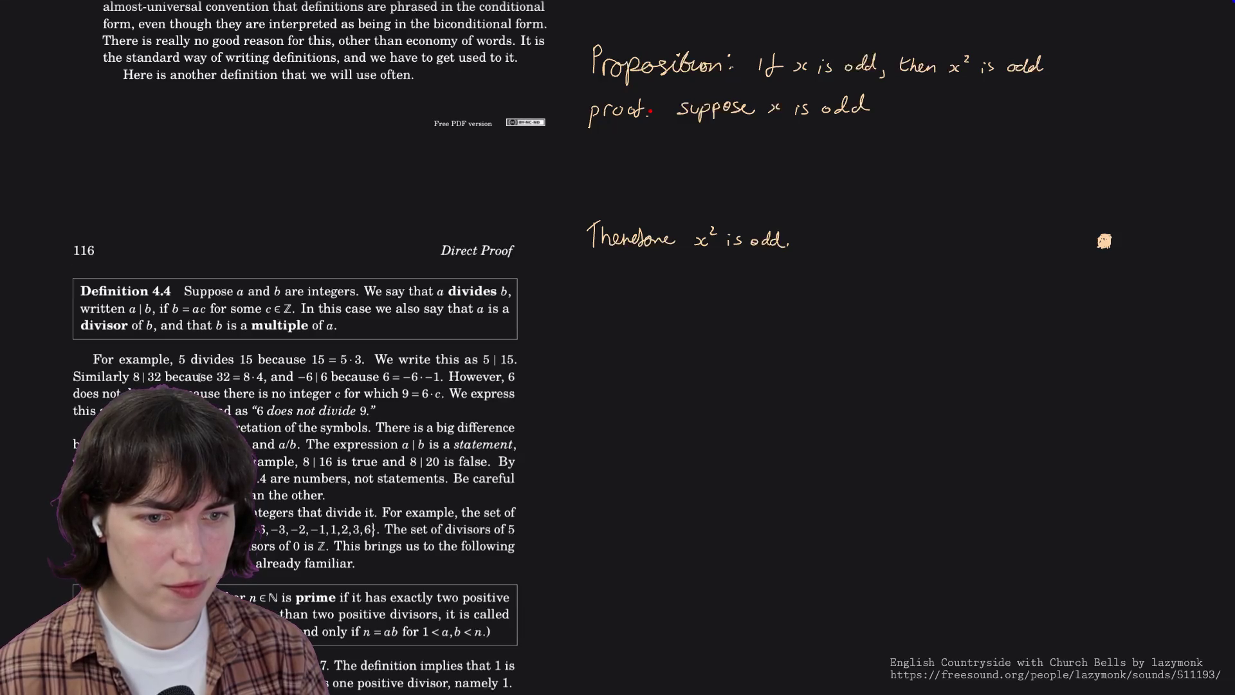
pyautogui.scroll(-10, 199, 377)
pyautogui.scroll(-10, 200, 376)
pyautogui.scroll(-10, 199, 377)
pyautogui.scroll(-10, 199, 376)
pyautogui.scroll(-5, 199, 377)
pyautogui.scroll(-5, 200, 376)
pyautogui.scroll(-2, 199, 377)
pyautogui.scroll(-1, 200, 377)
pyautogui.scroll(-1, 200, 376)
pyautogui.scroll(-10, 200, 376)
pyautogui.scroll(-3, 360, 381)
pyautogui.scroll(-5, 360, 381)
pyautogui.scroll(-5, 290, 379)
pyautogui.scroll(-5, 241, 377)
pyautogui.scroll(-3, 199, 376)
pyautogui.scroll(-5, 199, 376)
pyautogui.scroll(-5, 200, 377)
pyautogui.scroll(-3, 199, 376)
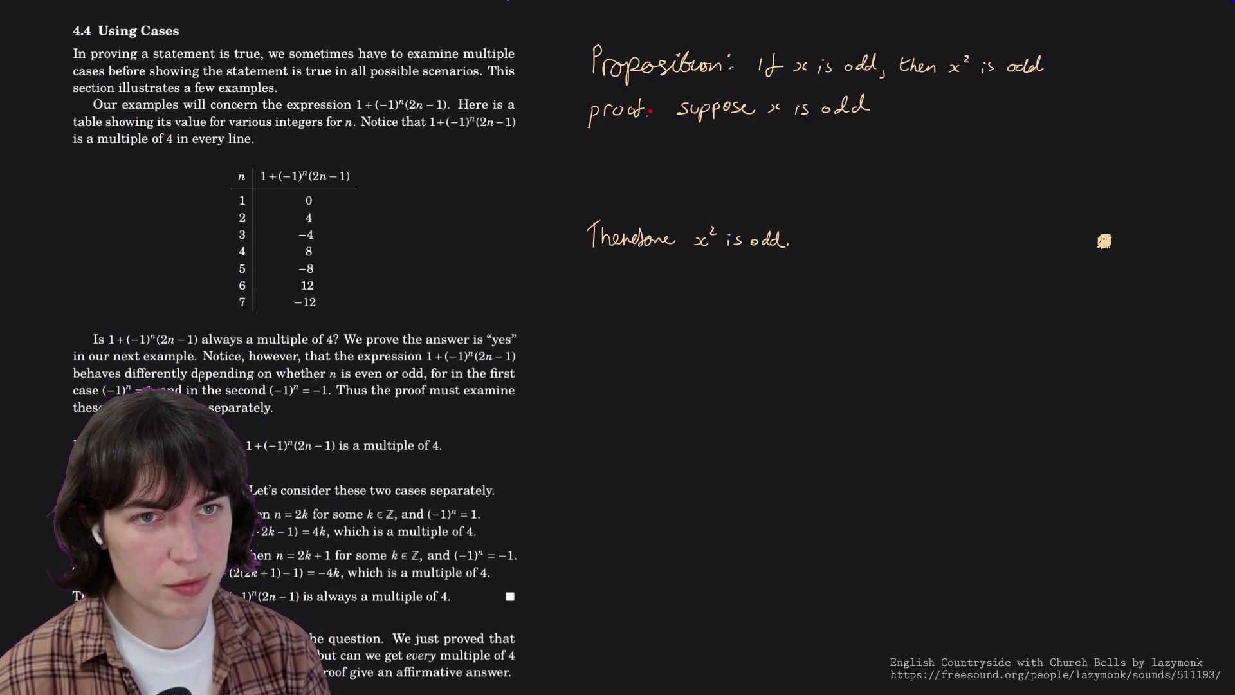
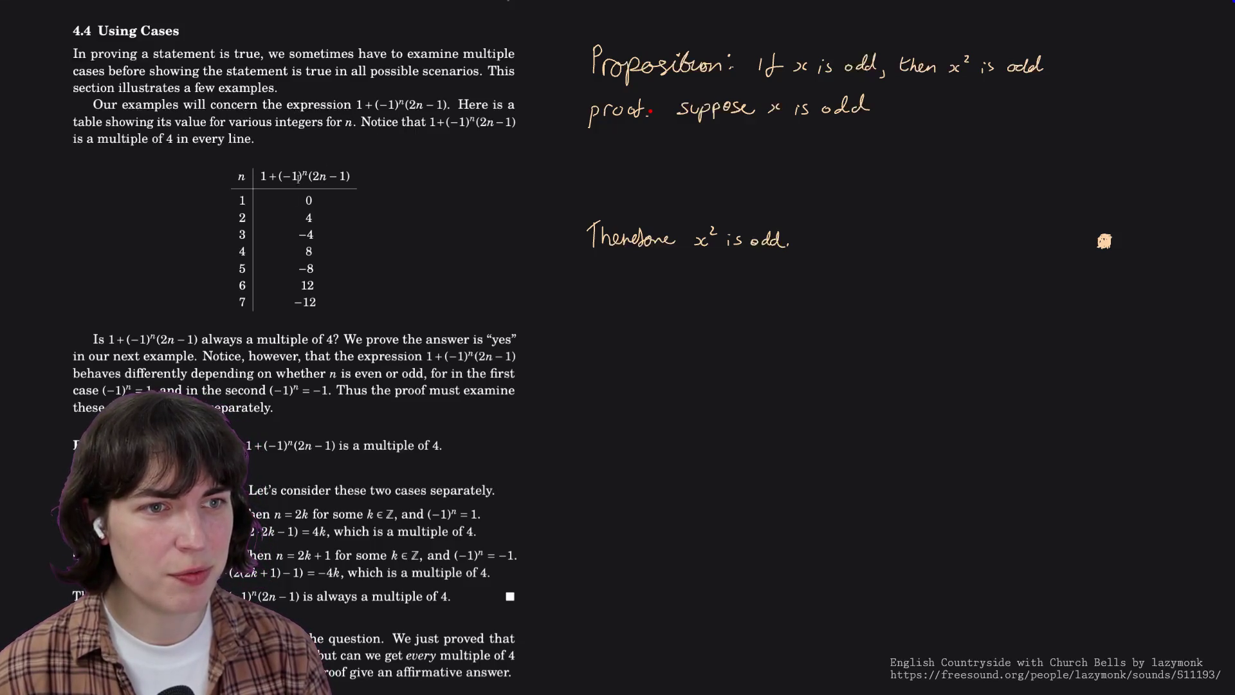
pyautogui.scroll(-2, 240, 267)
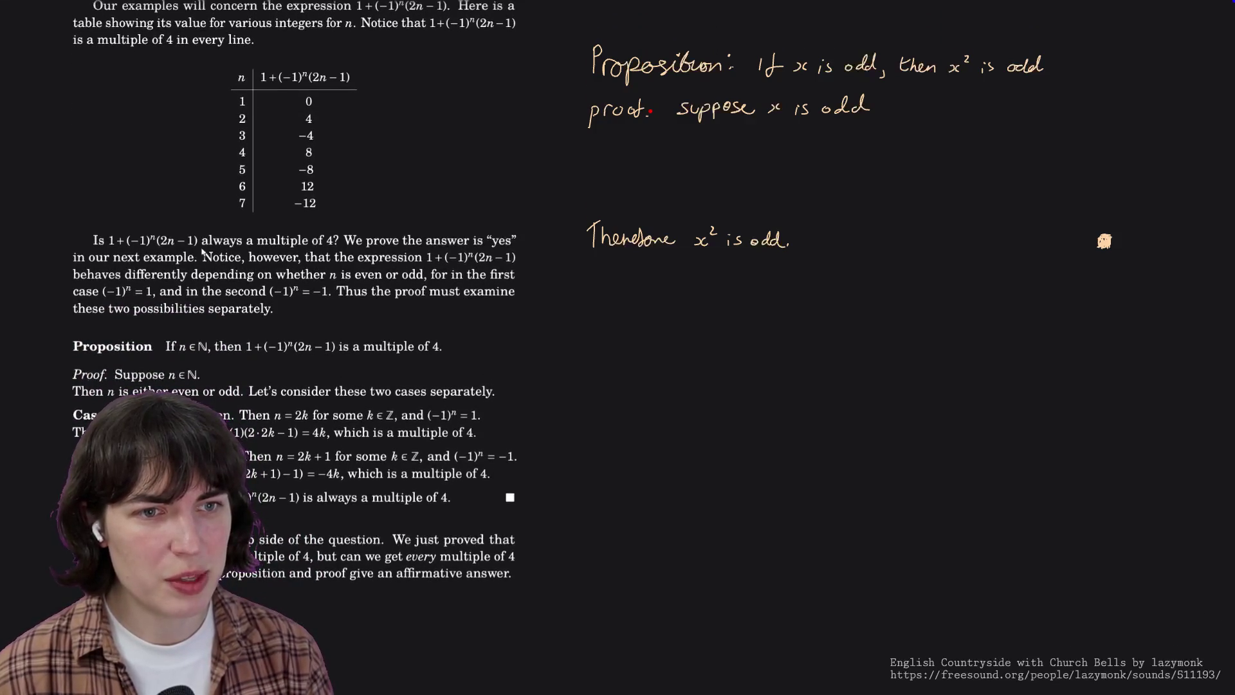
# Highlight the textbook sentence promising that the answer is yes.
pyautogui.moveTo(94, 240)
pyautogui.mouseDown()
pyautogui.moveTo(343, 241)
pyautogui.moveTo(348, 257)
pyautogui.mouseUp()
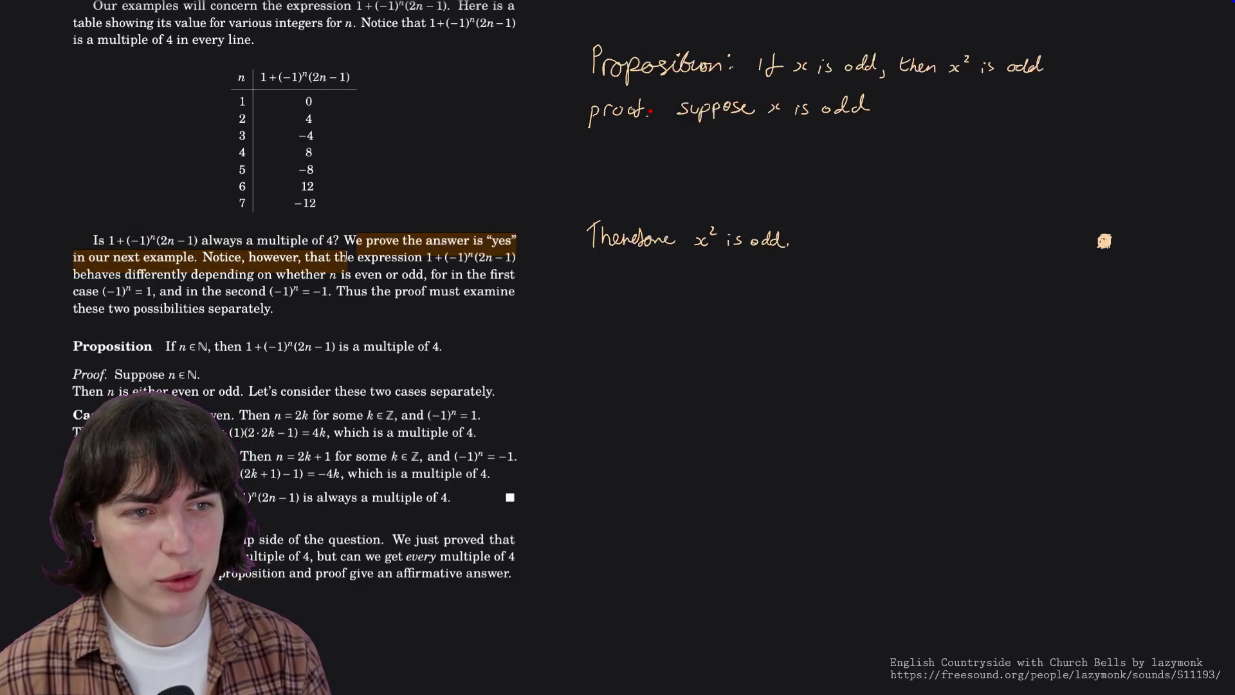
pyautogui.scroll(-1, 344, 255)
pyautogui.scroll(-1, 345, 256)
pyautogui.scroll(-3, 344, 256)
pyautogui.scroll(-5, 346, 255)
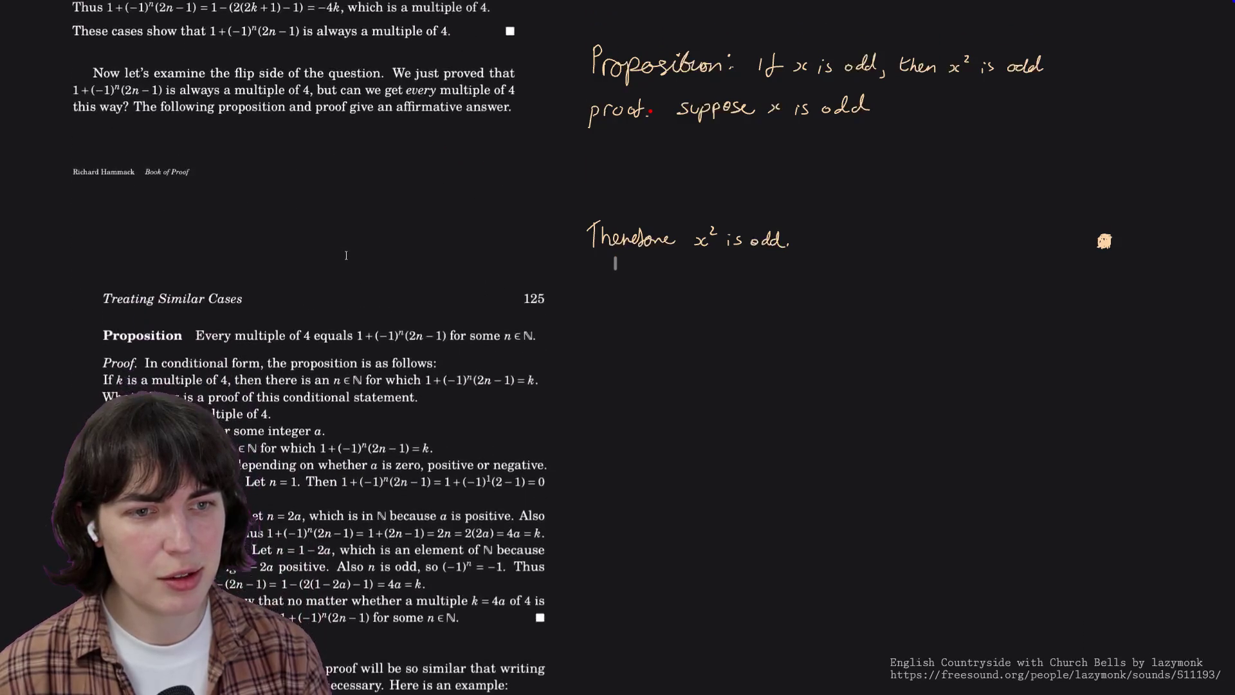
pyautogui.scroll(-2, 345, 255)
pyautogui.scroll(-4, 346, 257)
pyautogui.scroll(-1, 346, 255)
pyautogui.scroll(-4, 346, 255)
pyautogui.scroll(-5, 345, 255)
pyautogui.scroll(-2, 345, 255)
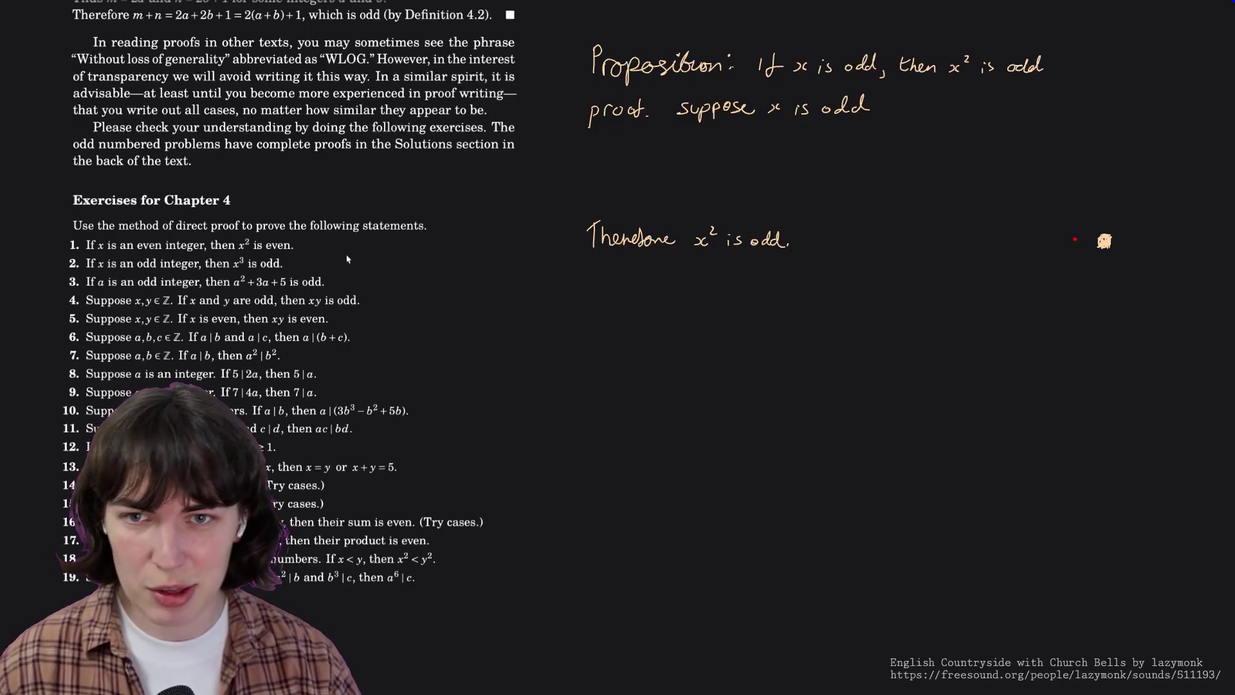
# Erase the handwritten odd-square proposition, its proof and the 'Therefore x² is odd' line.
pyautogui.moveTo(792, 240); pyautogui.dragTo(645, 232)
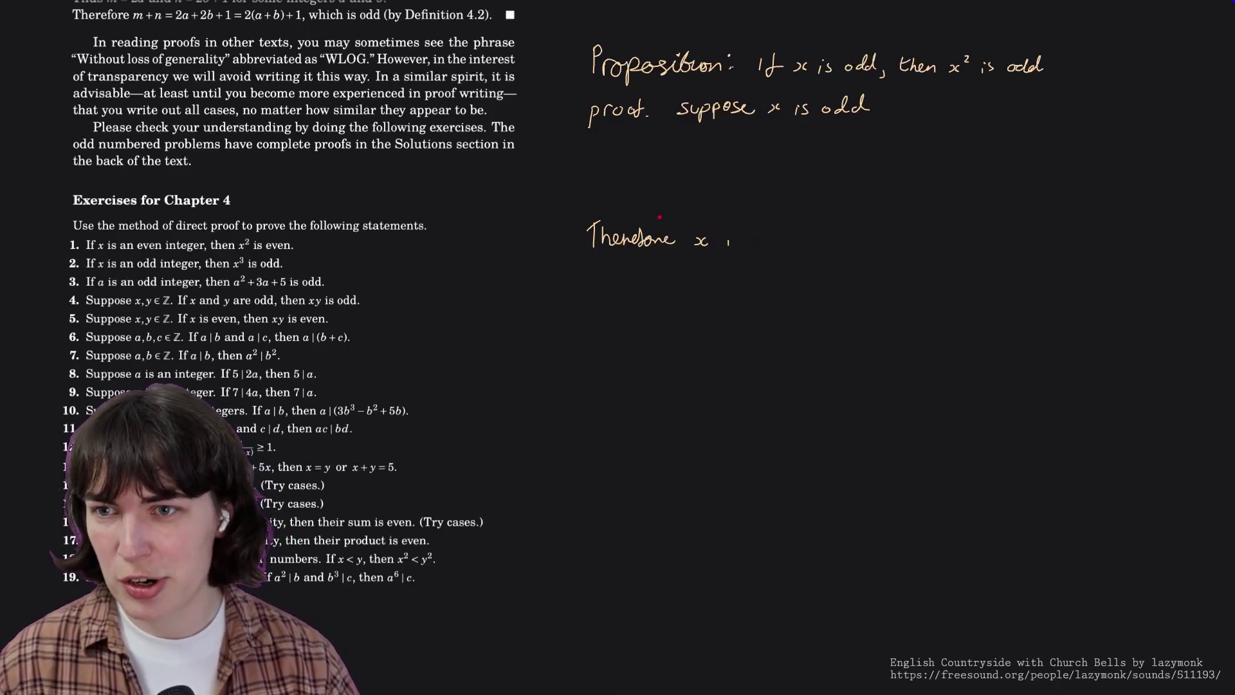
pyautogui.moveTo(730, 241); pyautogui.dragTo(693, 242)
pyautogui.moveTo(646, 108)
pyautogui.mouseDown()
pyautogui.moveTo(603, 108)
pyautogui.moveTo(900, 56)
pyautogui.mouseUp()
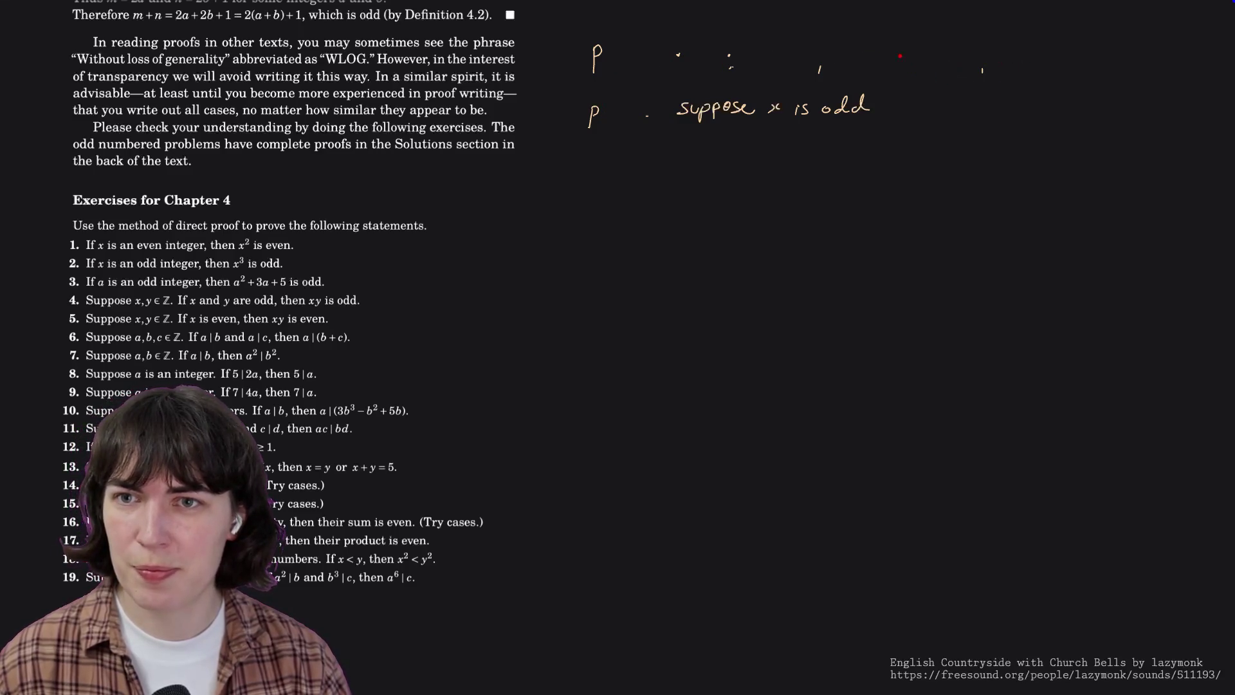
pyautogui.moveTo(635, 56); pyautogui.dragTo(599, 58)
pyautogui.moveTo(593, 106); pyautogui.dragTo(599, 126)
pyautogui.moveTo(676, 109); pyautogui.dragTo(857, 106)
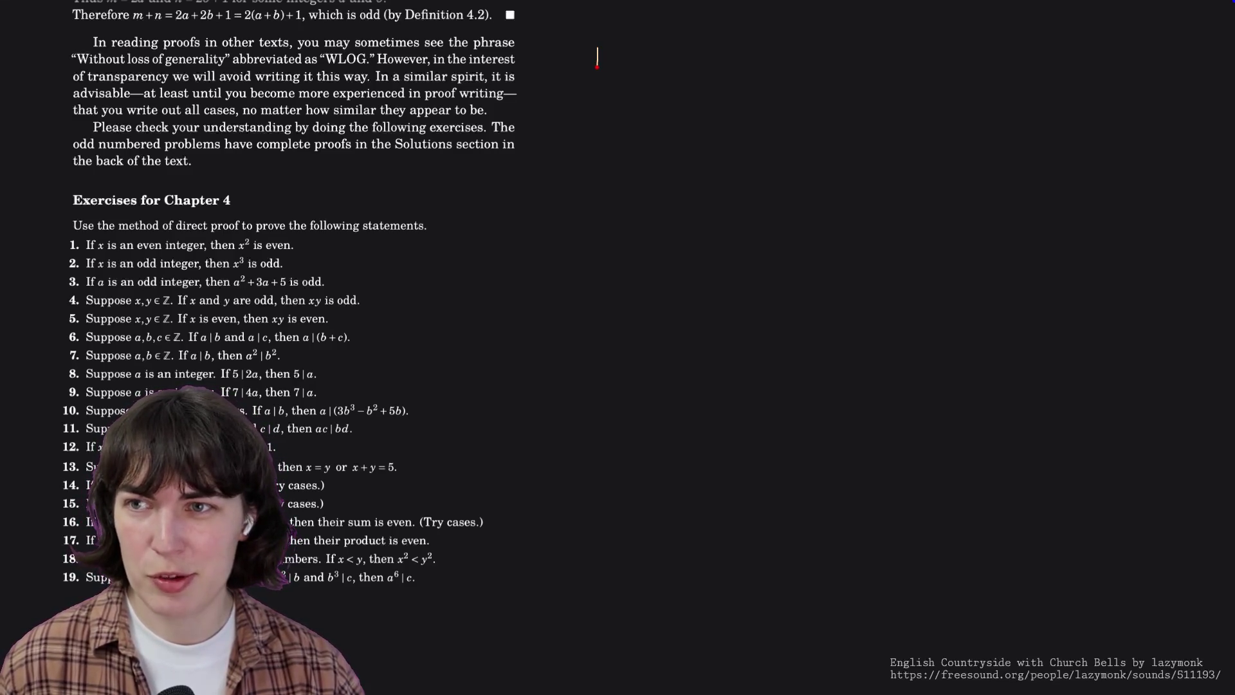
# Handwrite 'prop. If x is an' at the top of the note, redoing the mistaken x strokes.
pyautogui.moveTo(615, 49); pyautogui.dragTo(621, 48)
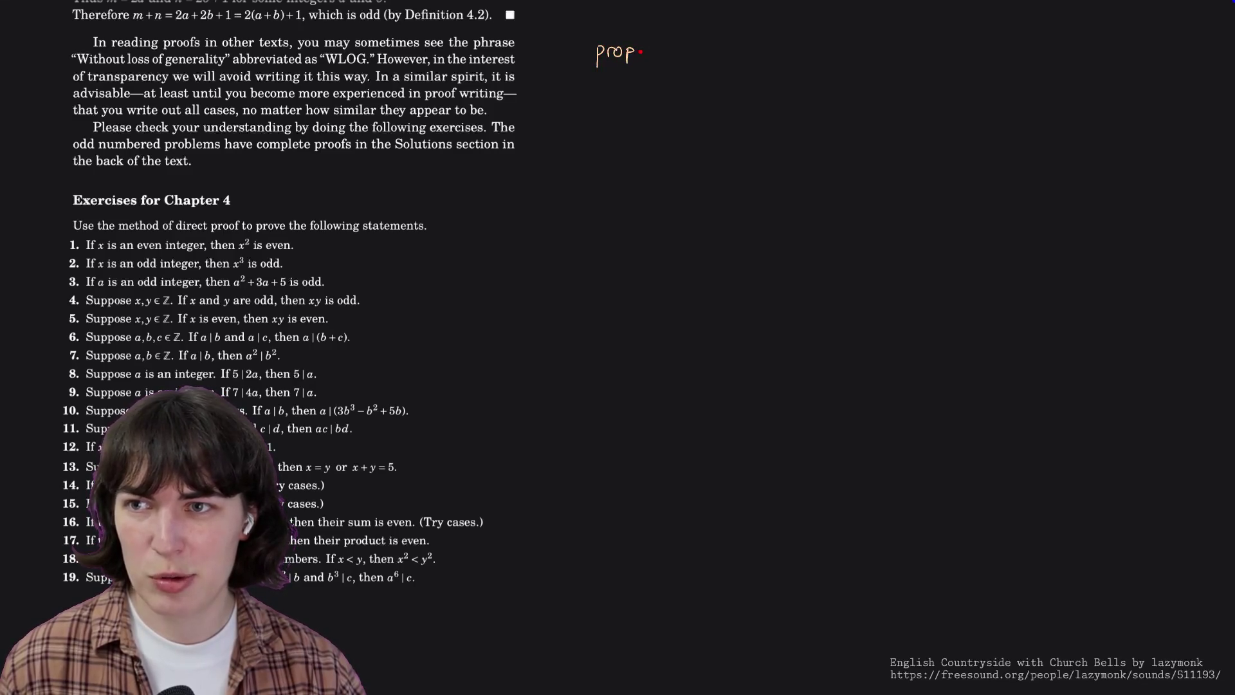
pyautogui.click(641, 55)
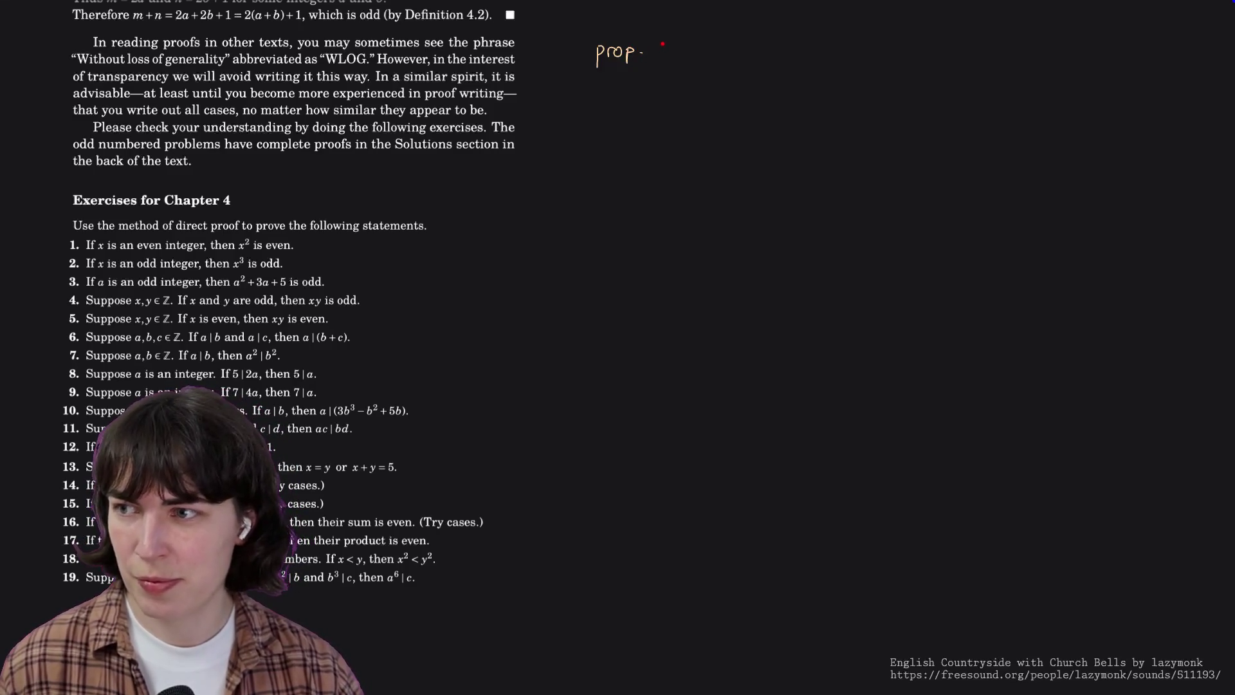
pyautogui.moveTo(671, 46)
pyautogui.mouseDown()
pyautogui.moveTo(665, 56)
pyautogui.moveTo(690, 61)
pyautogui.mouseUp()
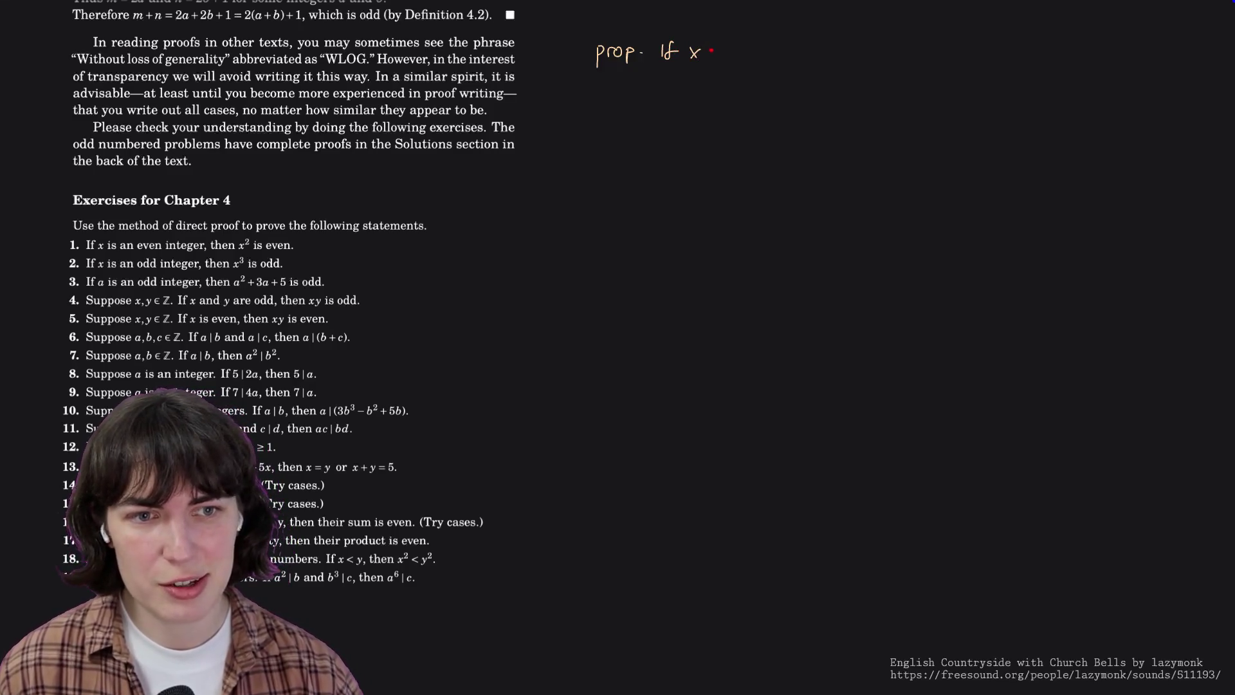
pyautogui.hotkey('ctrl', 'z')
pyautogui.hotkey('ctrl', 'z')
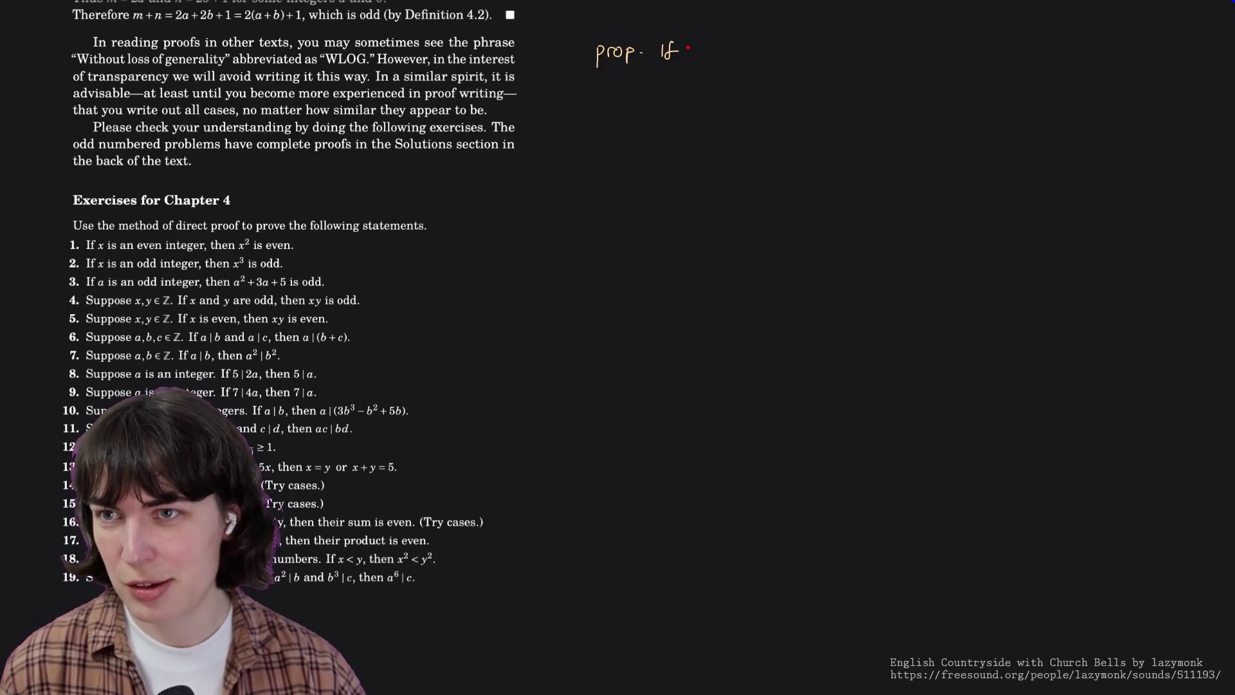
pyautogui.moveTo(688, 48); pyautogui.dragTo(696, 56)
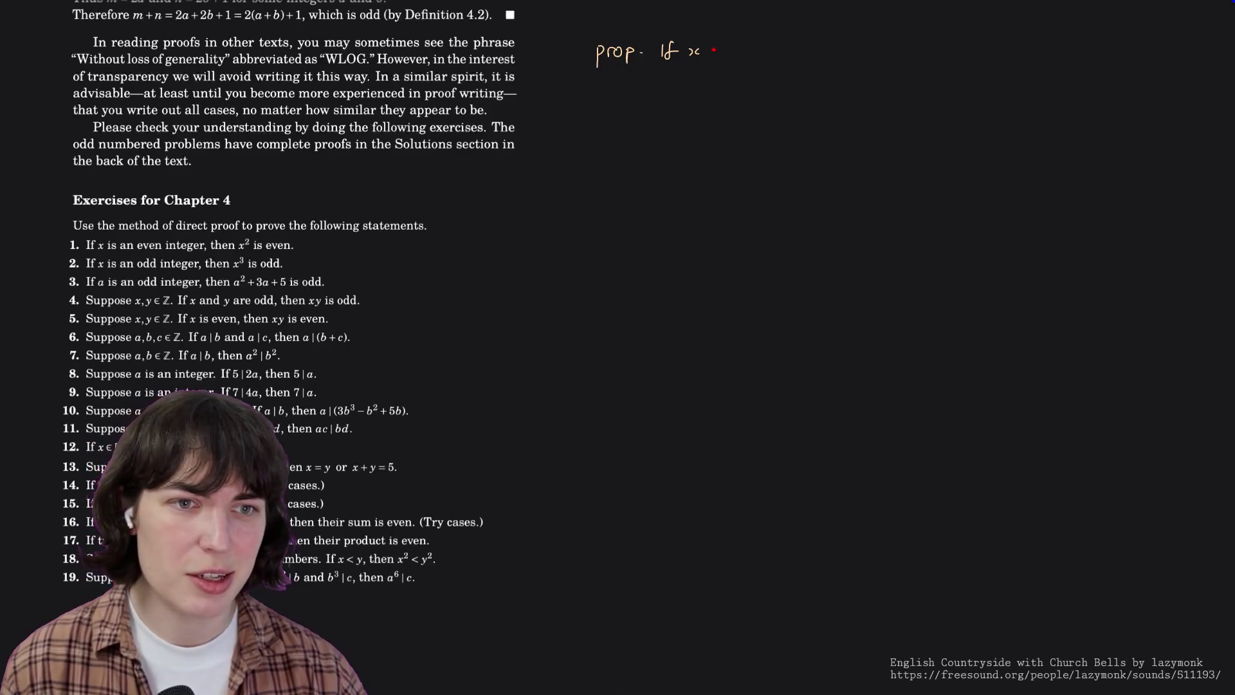
pyautogui.moveTo(712, 49); pyautogui.dragTo(711, 55)
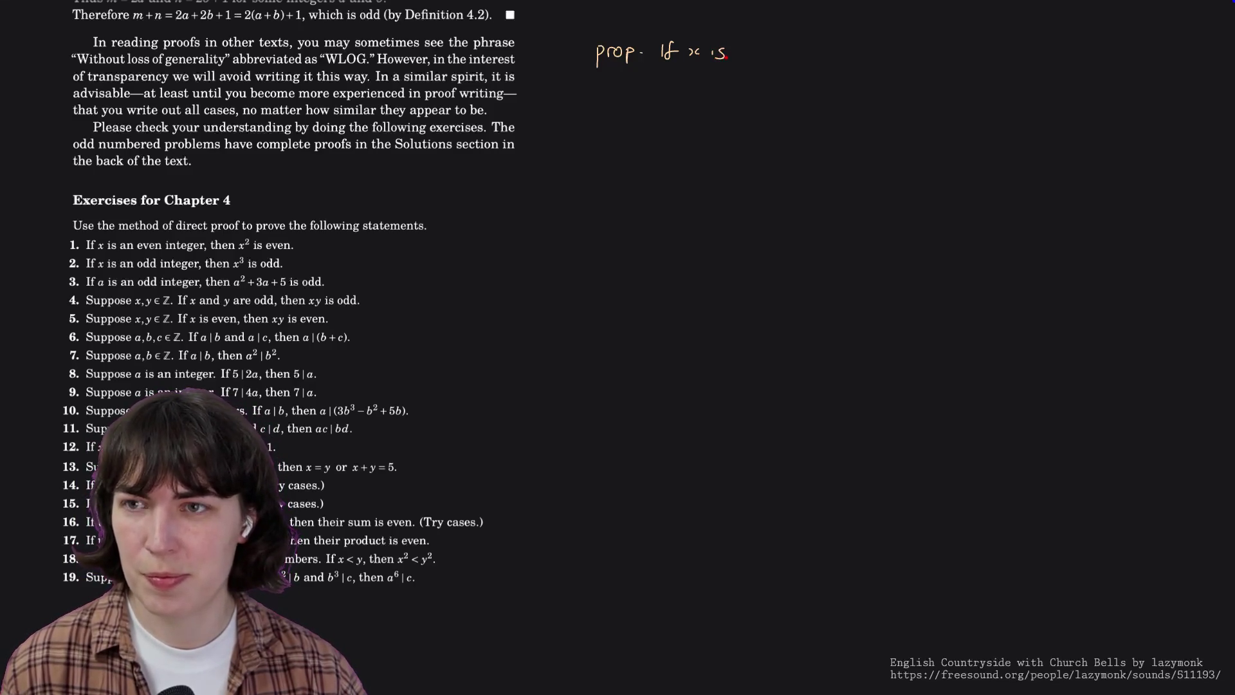
pyautogui.hotkey('ctrl', 'z')
pyautogui.hotkey('ctrl', 'z')
pyautogui.hotkey('ctrl', 'z')
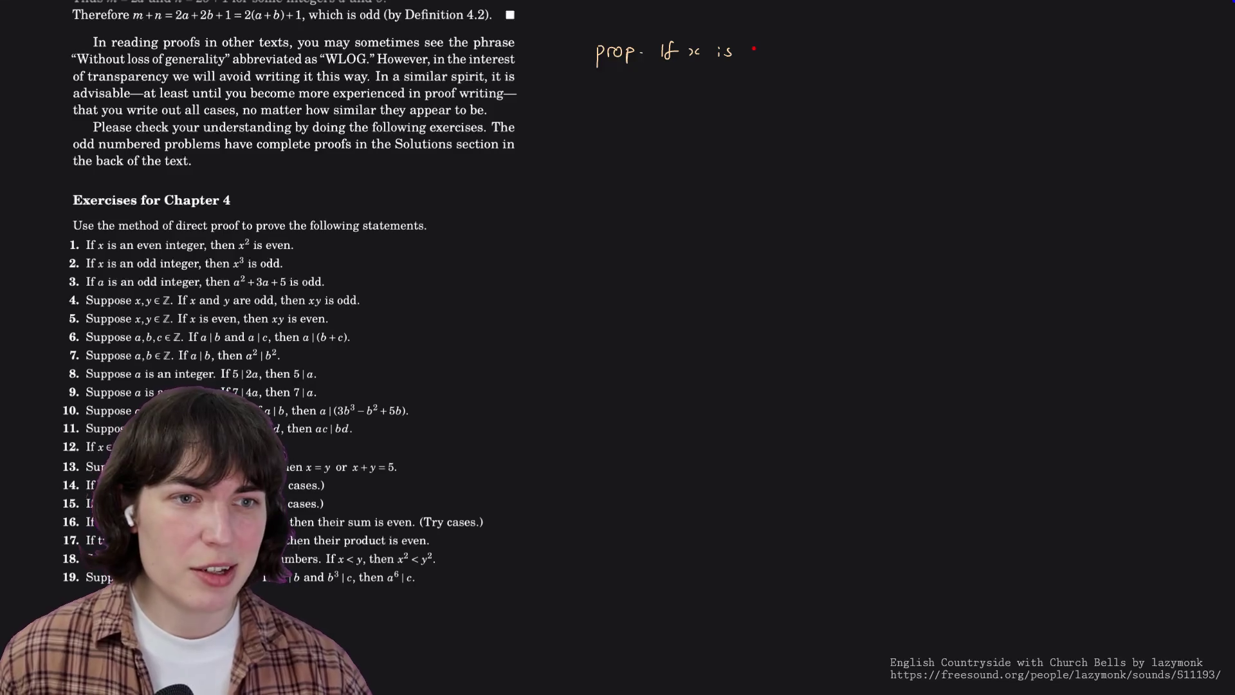
pyautogui.moveTo(758, 51); pyautogui.dragTo(829, 51)
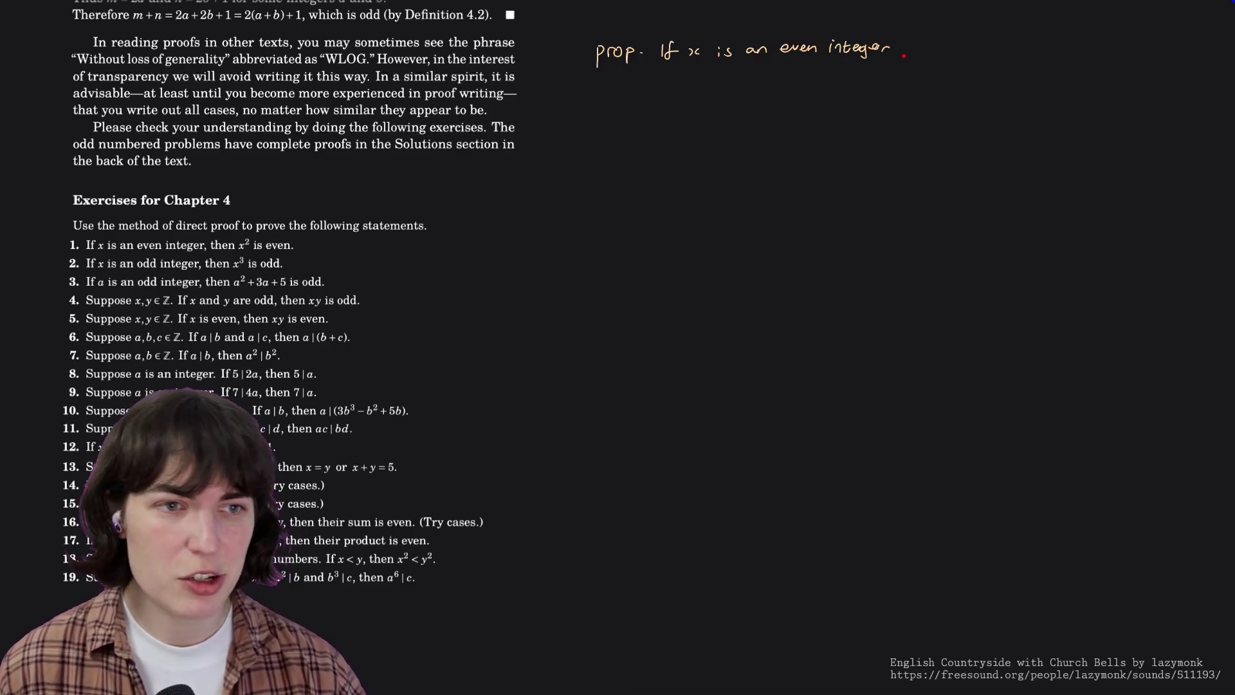
# Finish 'integer, then x² is even' and write the 'proof.' heading below.
pyautogui.moveTo(897, 50); pyautogui.dragTo(977, 50)
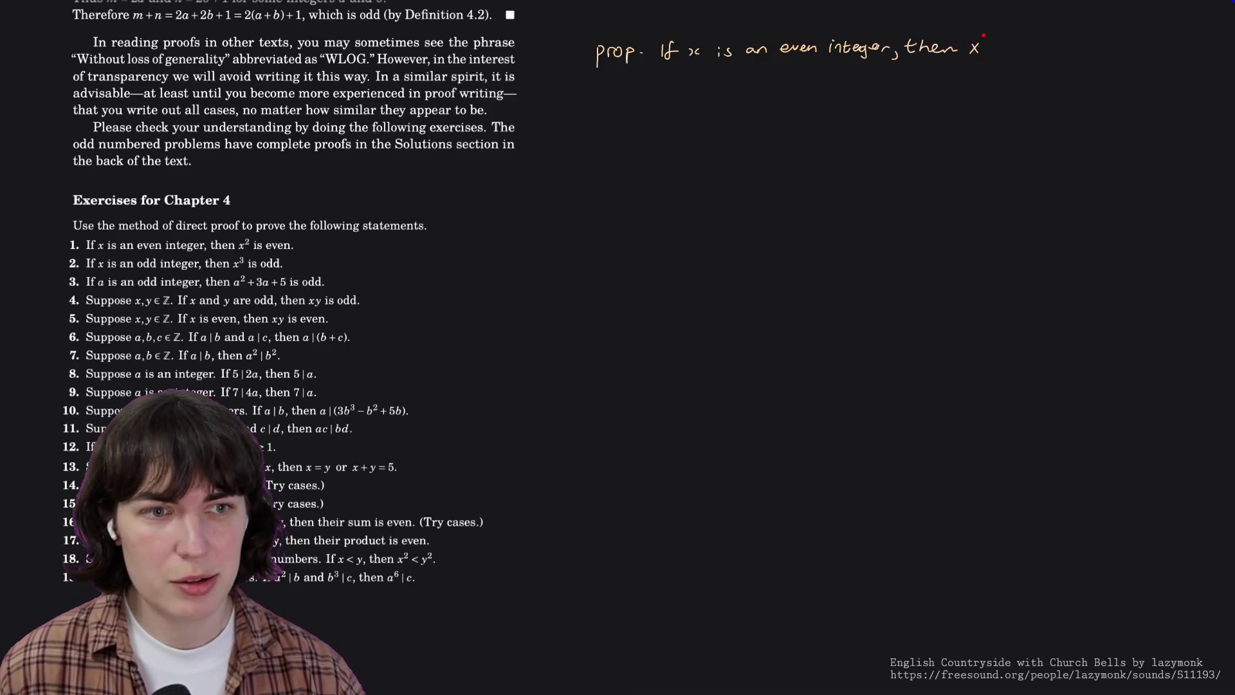
pyautogui.moveTo(985, 34)
pyautogui.mouseDown()
pyautogui.moveTo(1003, 53)
pyautogui.moveTo(1059, 55)
pyautogui.mouseUp()
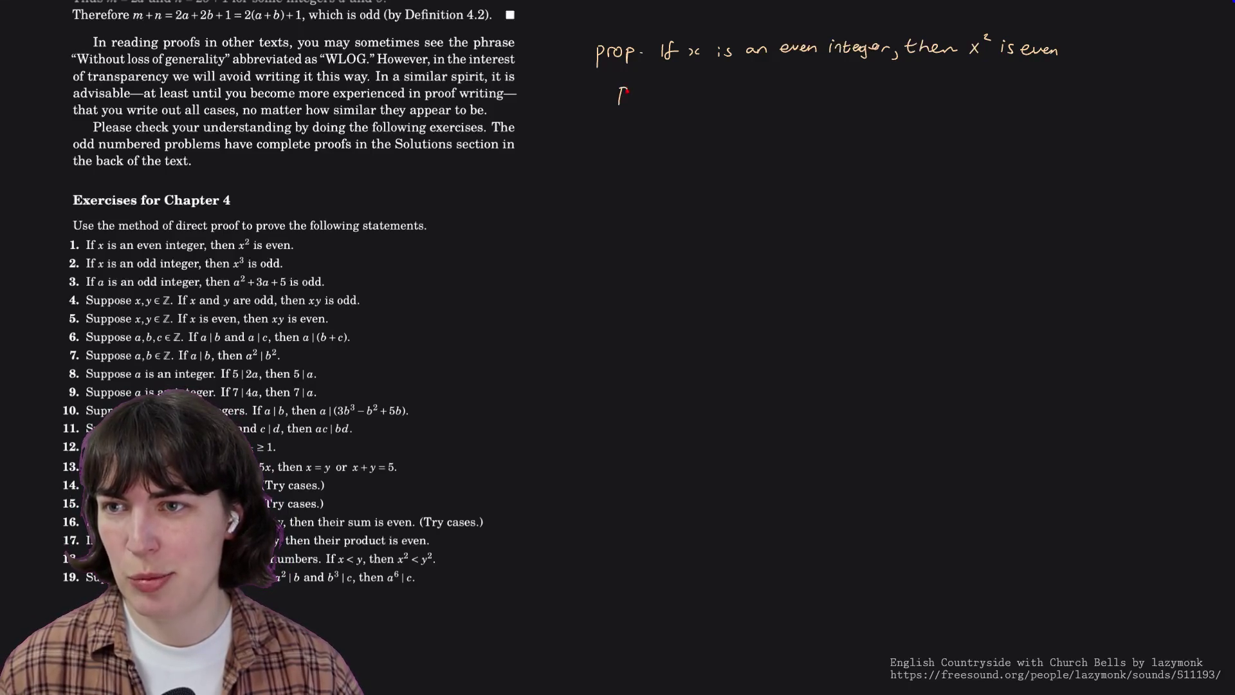
pyautogui.moveTo(660, 83); pyautogui.dragTo(664, 97)
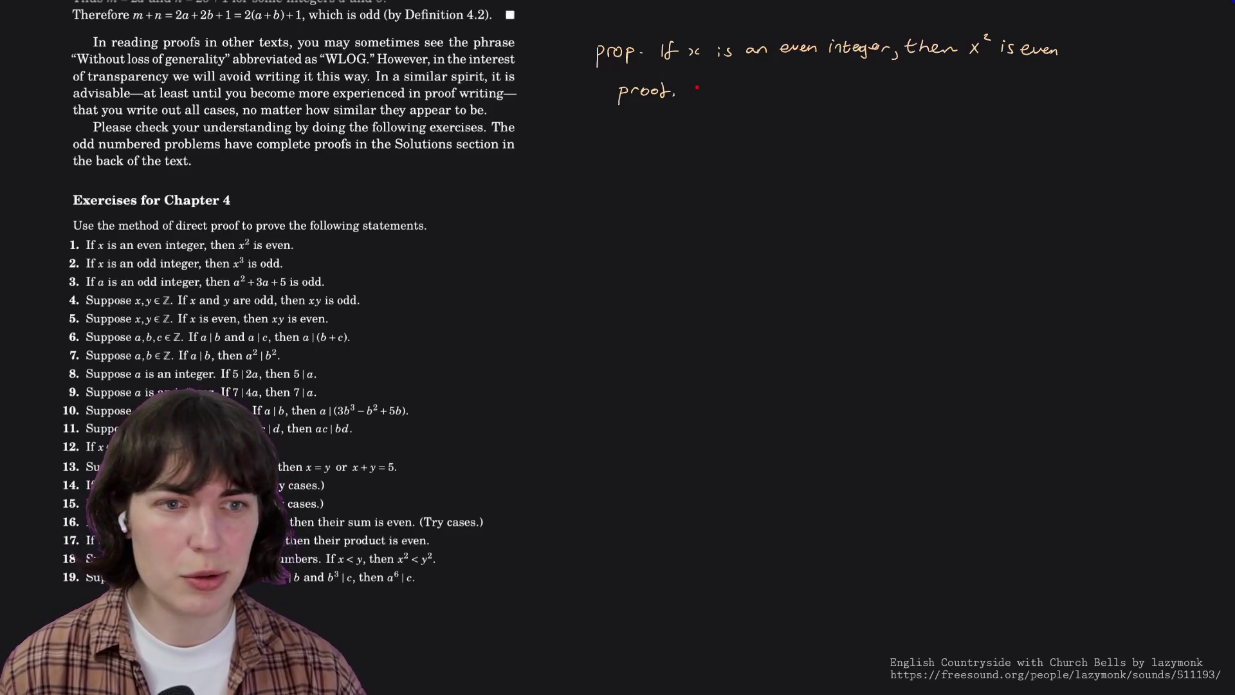
pyautogui.scroll(1, 272, 253)
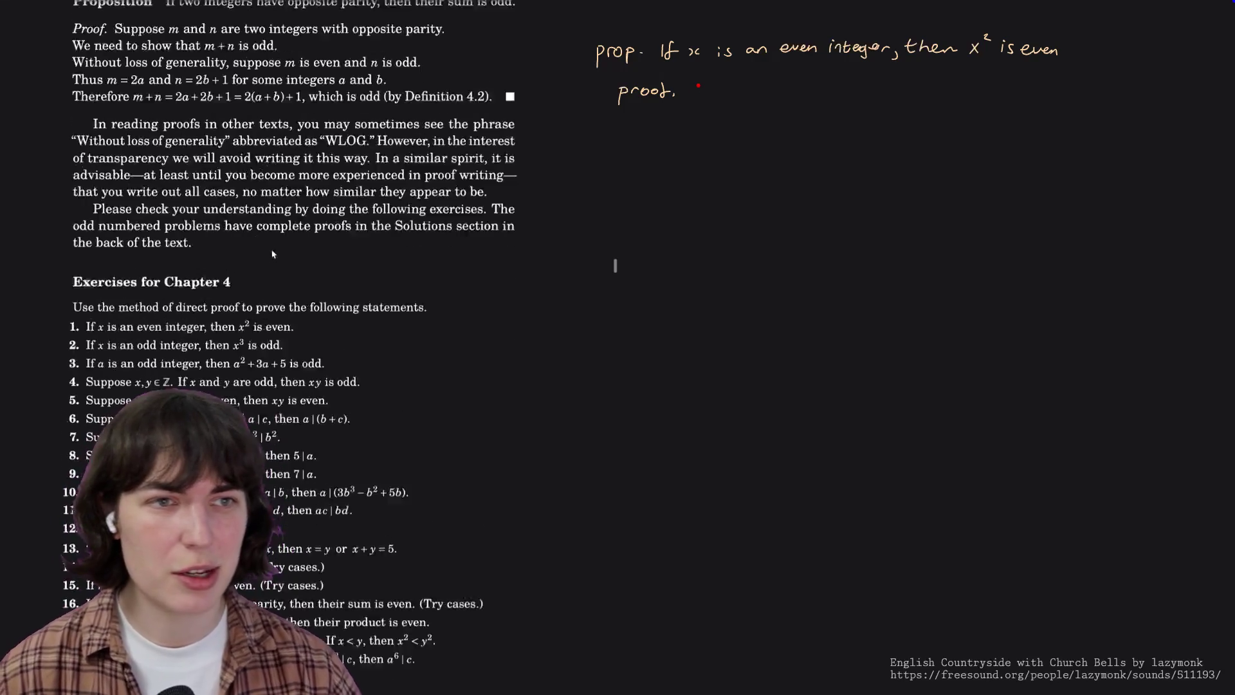
pyautogui.scroll(5, 273, 253)
pyautogui.scroll(5, 273, 254)
pyautogui.scroll(5, 272, 253)
pyautogui.scroll(5, 273, 253)
pyautogui.scroll(5, 272, 252)
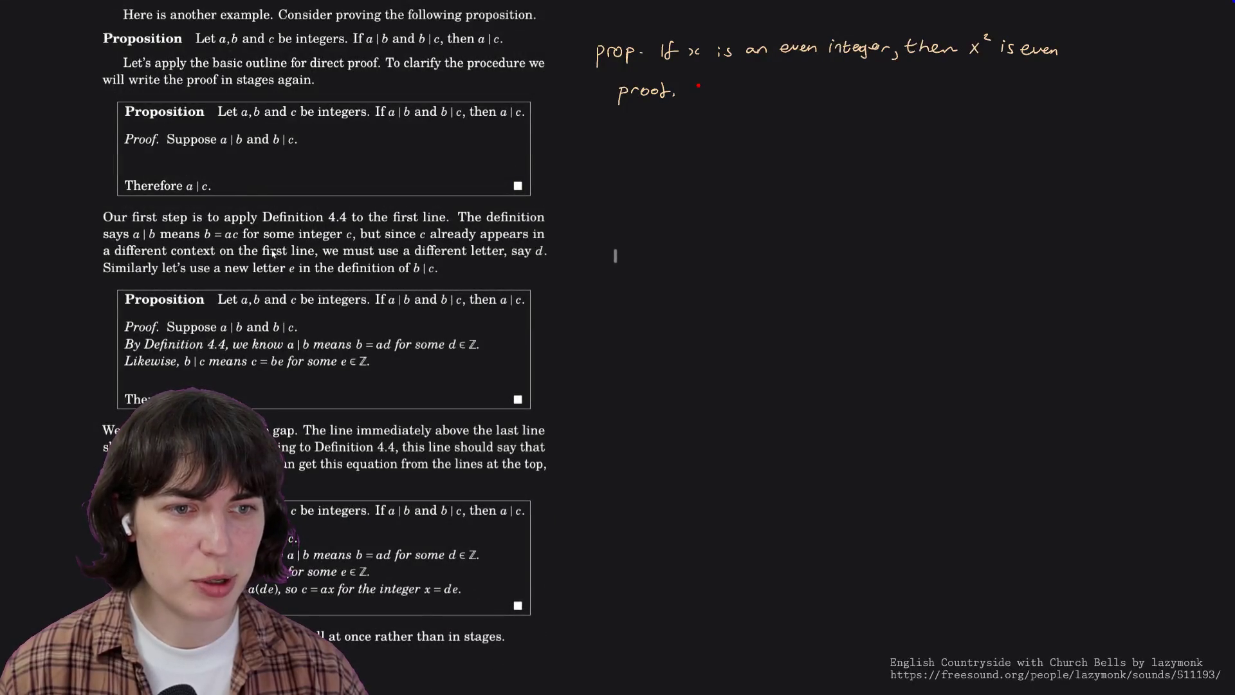
pyautogui.scroll(-2, 272, 253)
pyautogui.scroll(-5, 273, 253)
pyautogui.scroll(-5, 272, 253)
pyautogui.scroll(-5, 272, 253)
pyautogui.scroll(2, 273, 254)
pyautogui.scroll(-2, 272, 254)
pyautogui.scroll(-7, 272, 253)
pyautogui.scroll(-6, 272, 254)
pyautogui.scroll(-5, 272, 252)
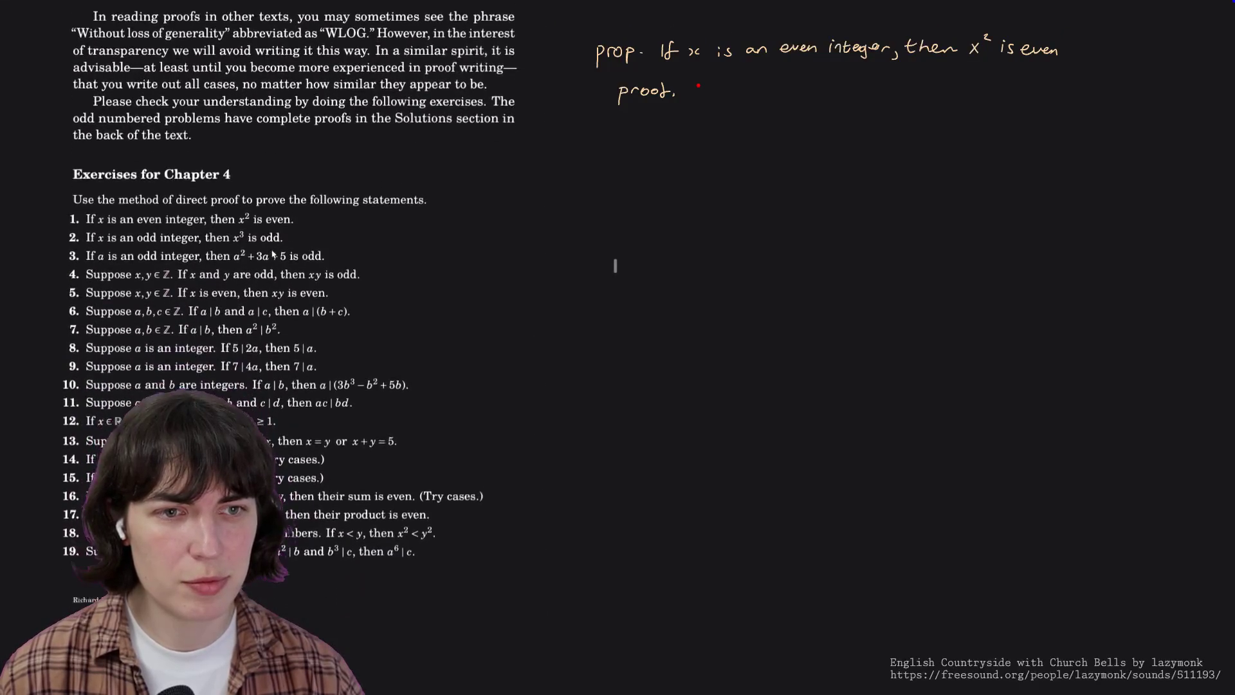
pyautogui.scroll(-1, 272, 253)
pyautogui.scroll(-1, 268, 213)
pyautogui.scroll(-1, 241, 205)
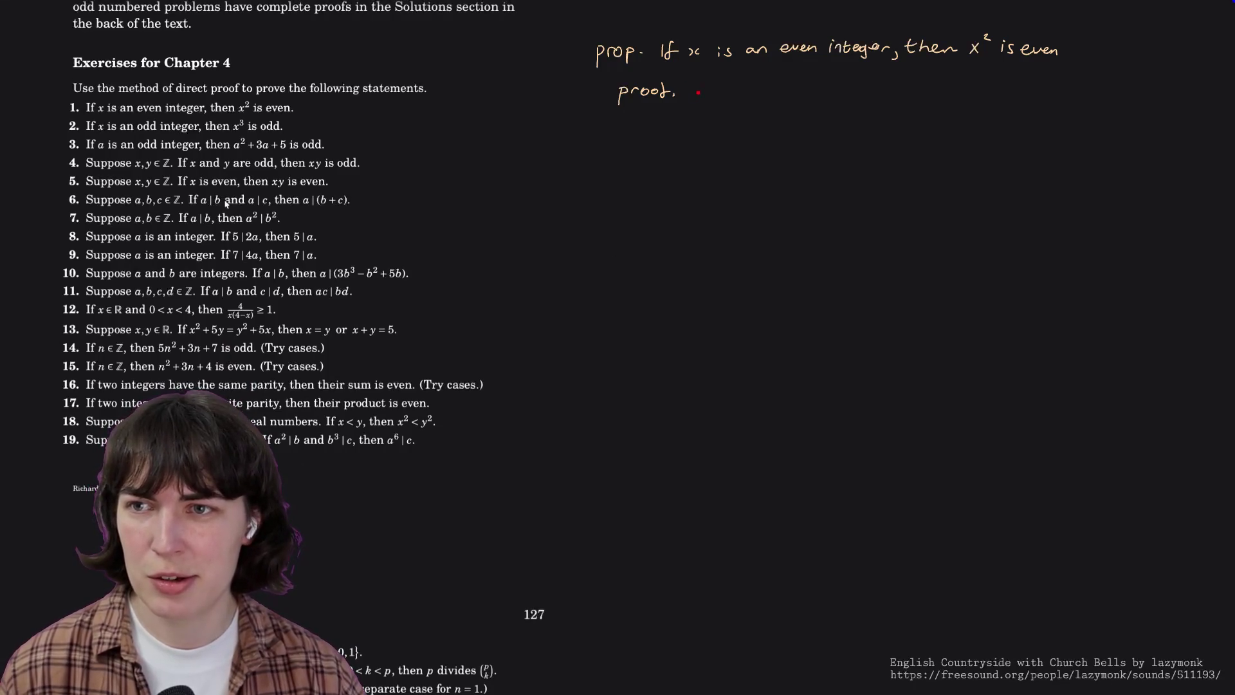
# Handwrite 'Suppose x is an even integer' after the proof heading.
pyautogui.moveTo(706, 85)
pyautogui.mouseDown()
pyautogui.moveTo(698, 96)
pyautogui.moveTo(735, 103)
pyautogui.moveTo(782, 93)
pyautogui.mouseUp()
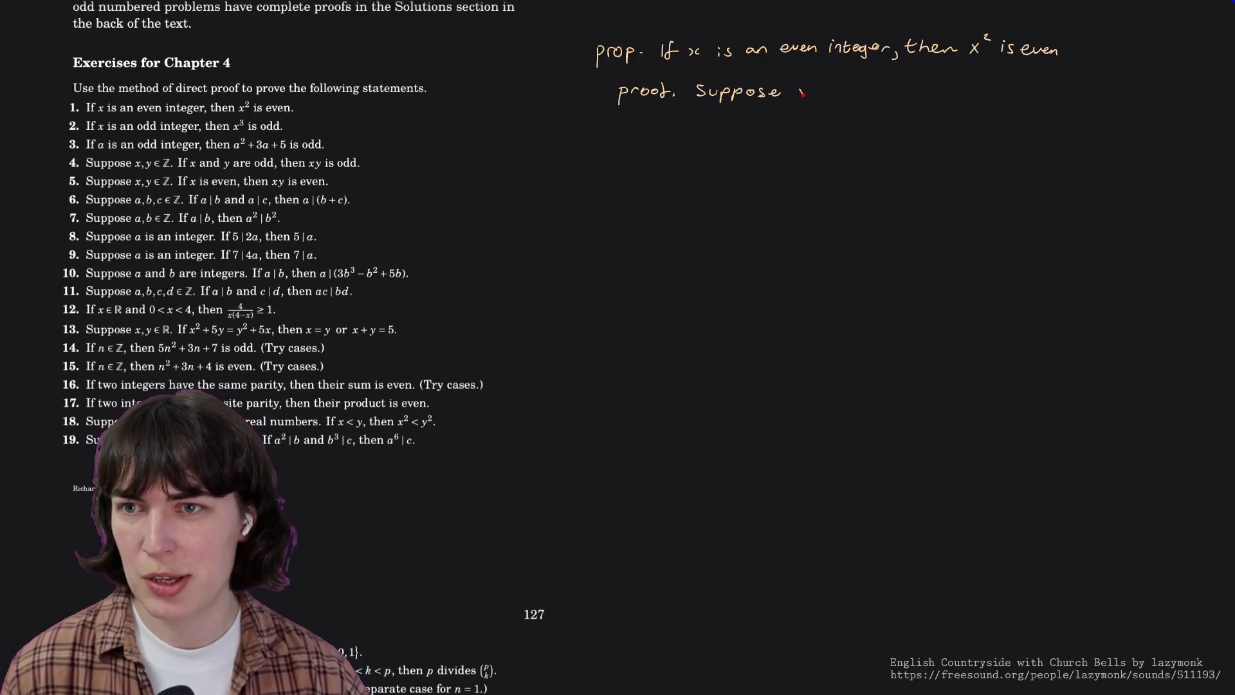
pyautogui.moveTo(809, 86)
pyautogui.mouseDown()
pyautogui.moveTo(809, 97)
pyautogui.moveTo(940, 91)
pyautogui.mouseUp()
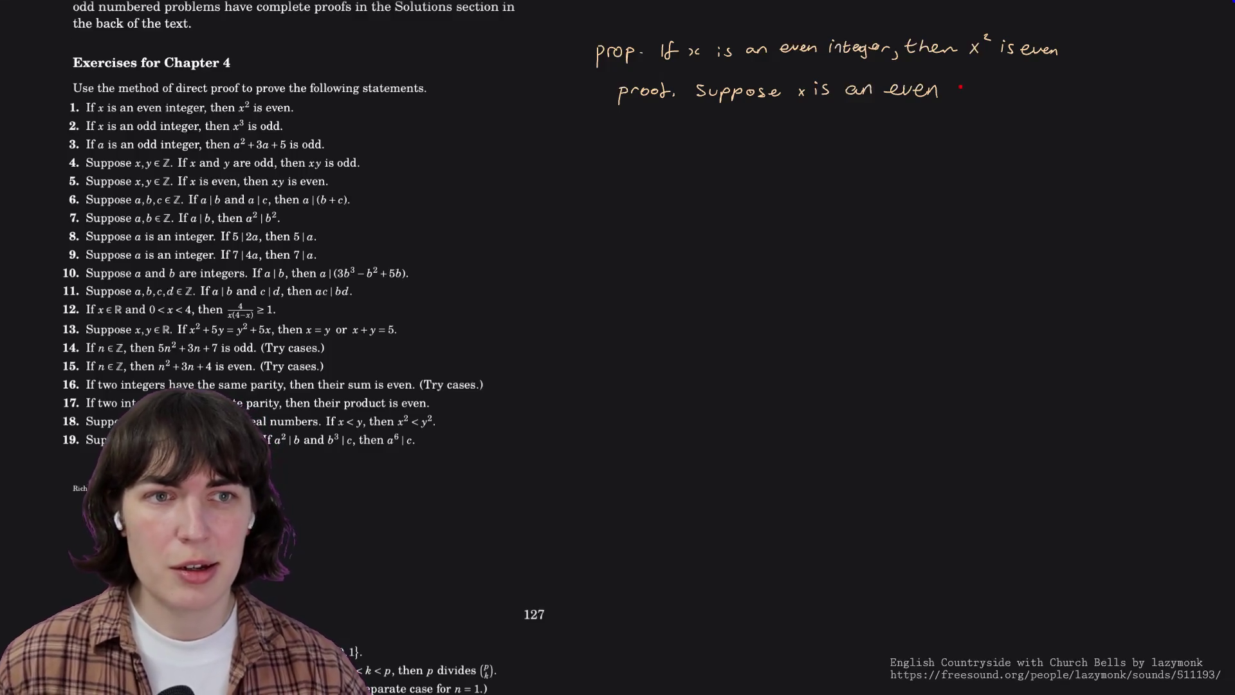
pyautogui.moveTo(958, 84); pyautogui.dragTo(984, 97)
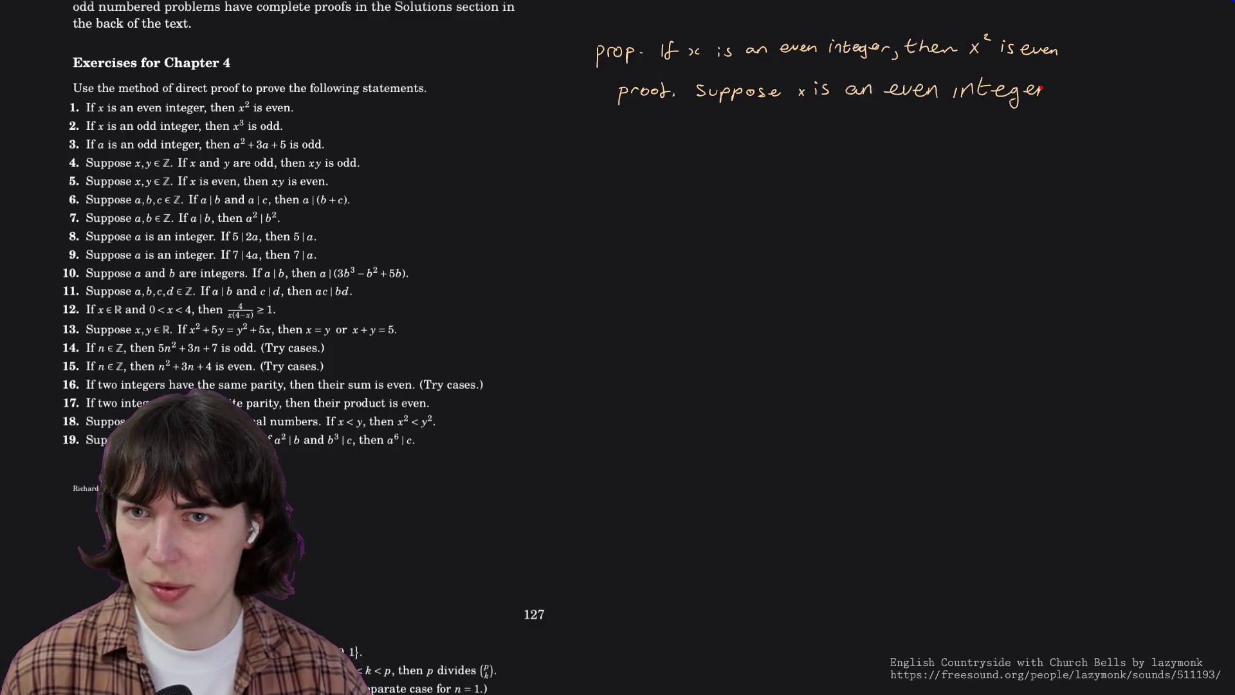
pyautogui.moveTo(1040, 88); pyautogui.dragTo(1049, 87)
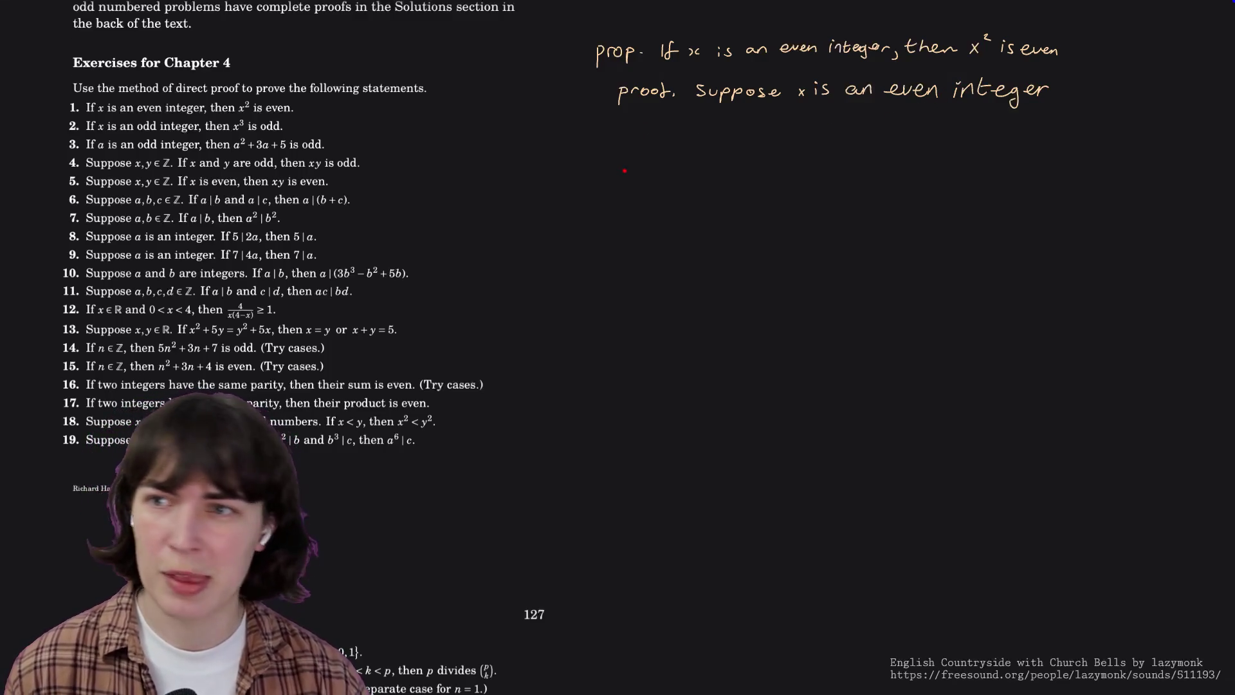
# Write the conclusion 'therefore x² is even' further down the note.
pyautogui.moveTo(622, 228); pyautogui.dragTo(699, 242)
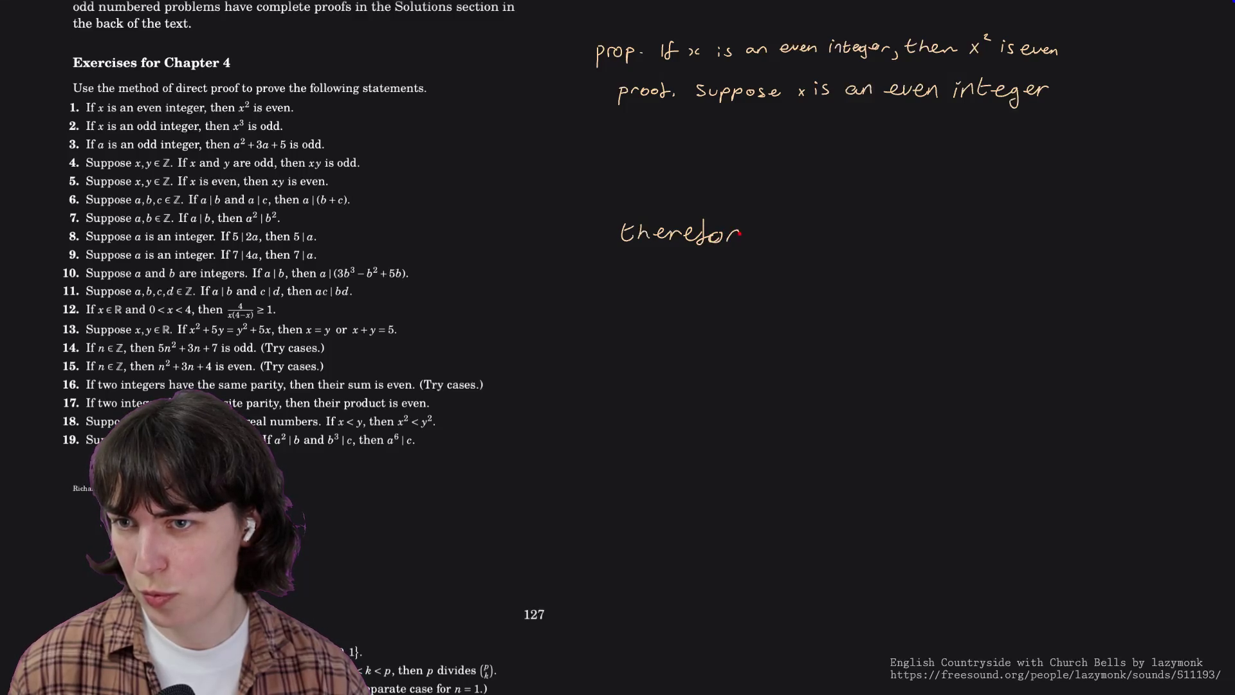
pyautogui.moveTo(751, 231); pyautogui.dragTo(759, 233)
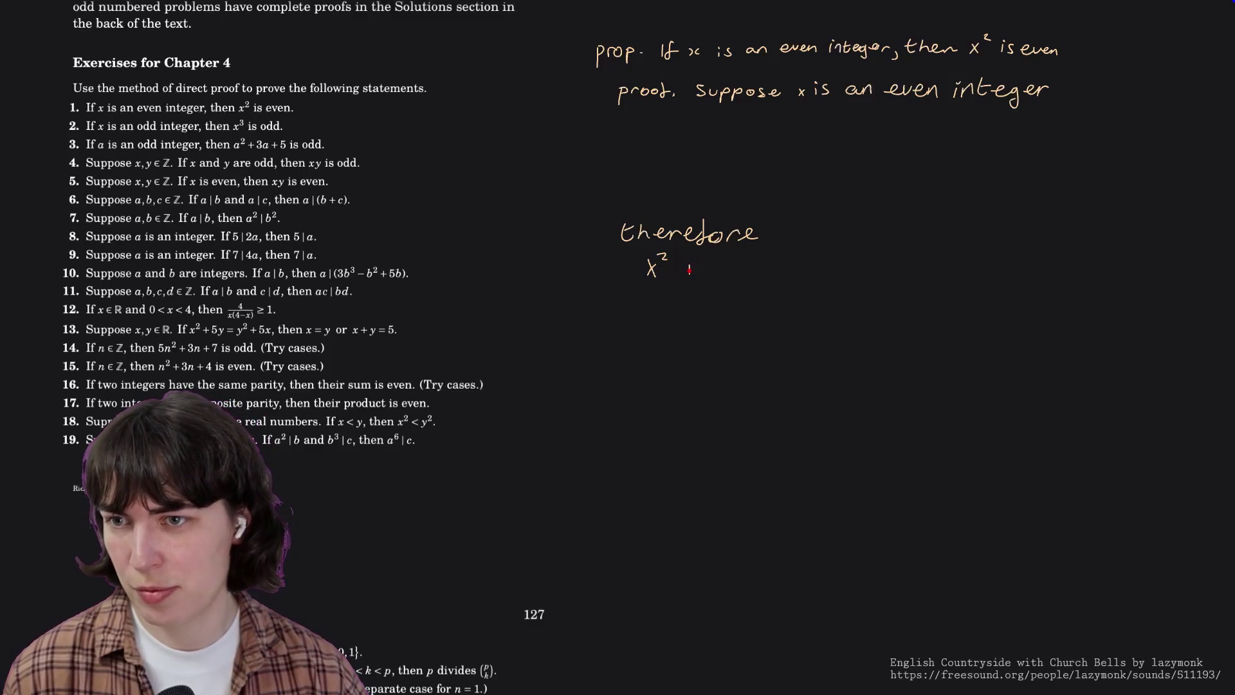
pyautogui.moveTo(701, 259)
pyautogui.mouseDown()
pyautogui.moveTo(709, 277)
pyautogui.moveTo(777, 273)
pyautogui.mouseUp()
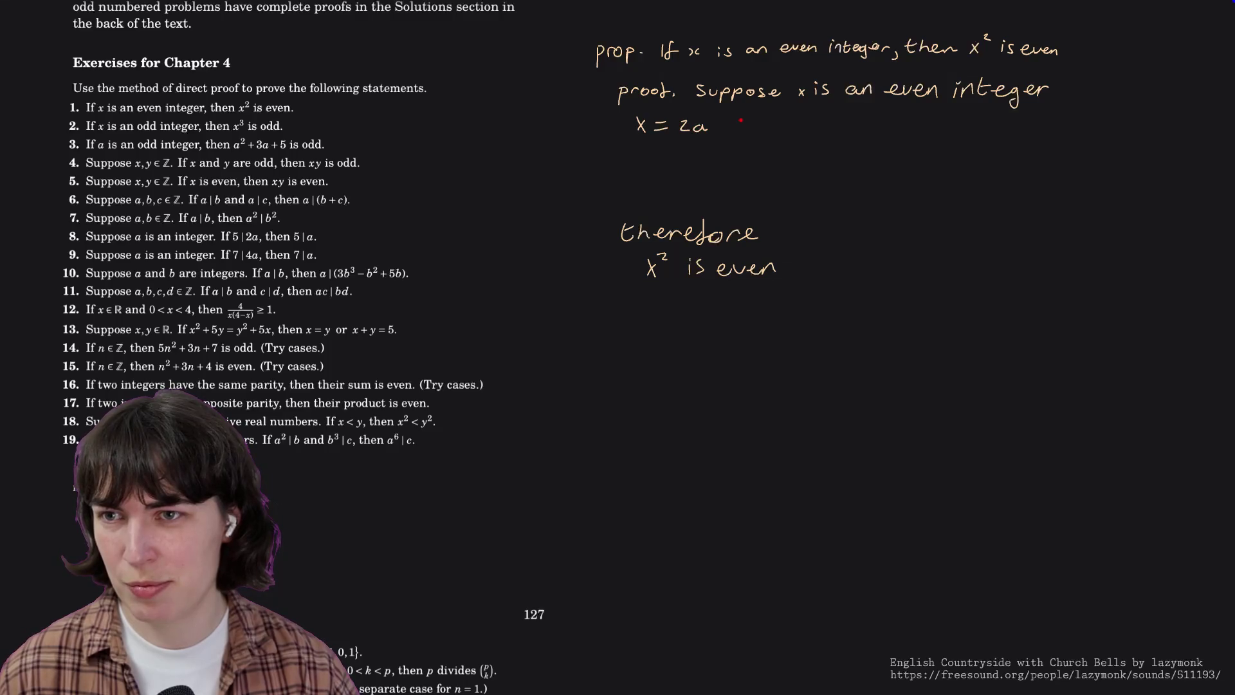
pyautogui.scroll(5, 338, 134)
pyautogui.scroll(15, 337, 134)
pyautogui.scroll(15, 339, 134)
pyautogui.scroll(3, 338, 134)
pyautogui.scroll(2, 338, 133)
pyautogui.scroll(-15, 338, 134)
pyautogui.scroll(-7, 337, 134)
pyautogui.scroll(-2, 336, 134)
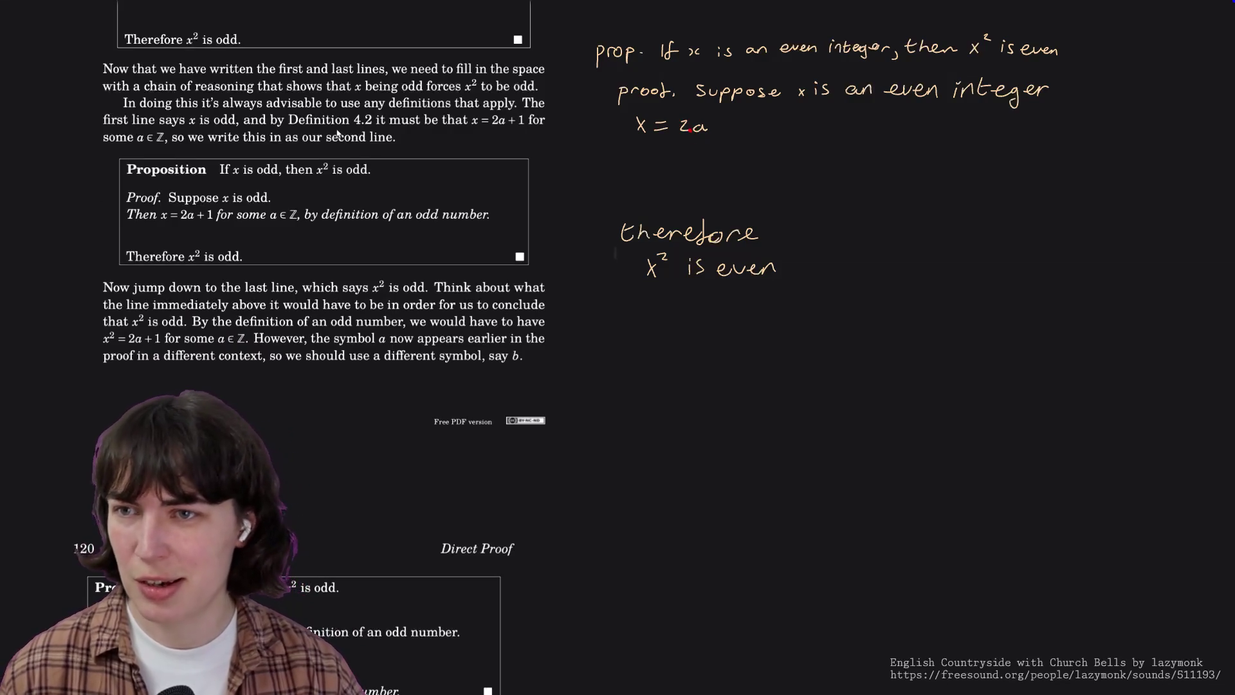
# Undo the rough x = 2a line and rewrite it as 'Then x = 2a,', undoing a miswritten stroke.
pyautogui.hotkey('ctrl', 'z')
pyautogui.hotkey('ctrl', 'z')
pyautogui.hotkey('ctrl', 'z')
pyautogui.moveTo(633, 118)
pyautogui.mouseDown()
pyautogui.moveTo(629, 128)
pyautogui.moveTo(643, 114)
pyautogui.moveTo(676, 130)
pyautogui.moveTo(756, 127)
pyautogui.mouseUp()
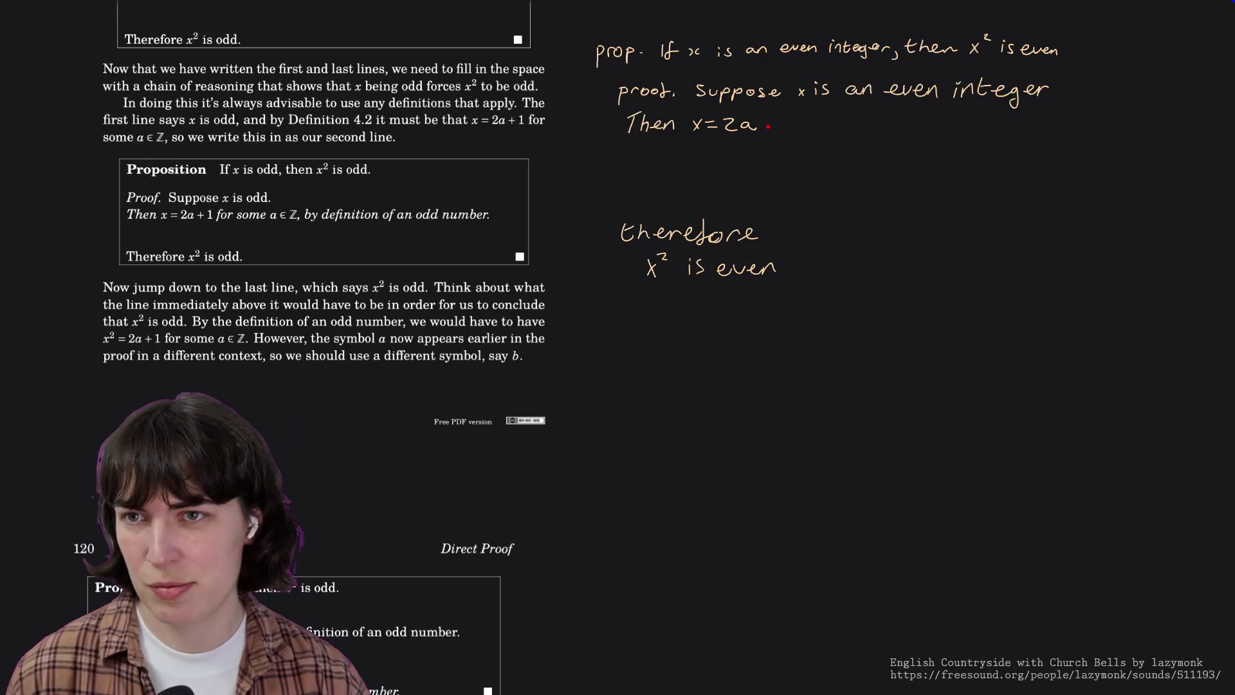
pyautogui.moveTo(786, 129); pyautogui.dragTo(803, 126)
pyautogui.hotkey('ctrl', 'z')
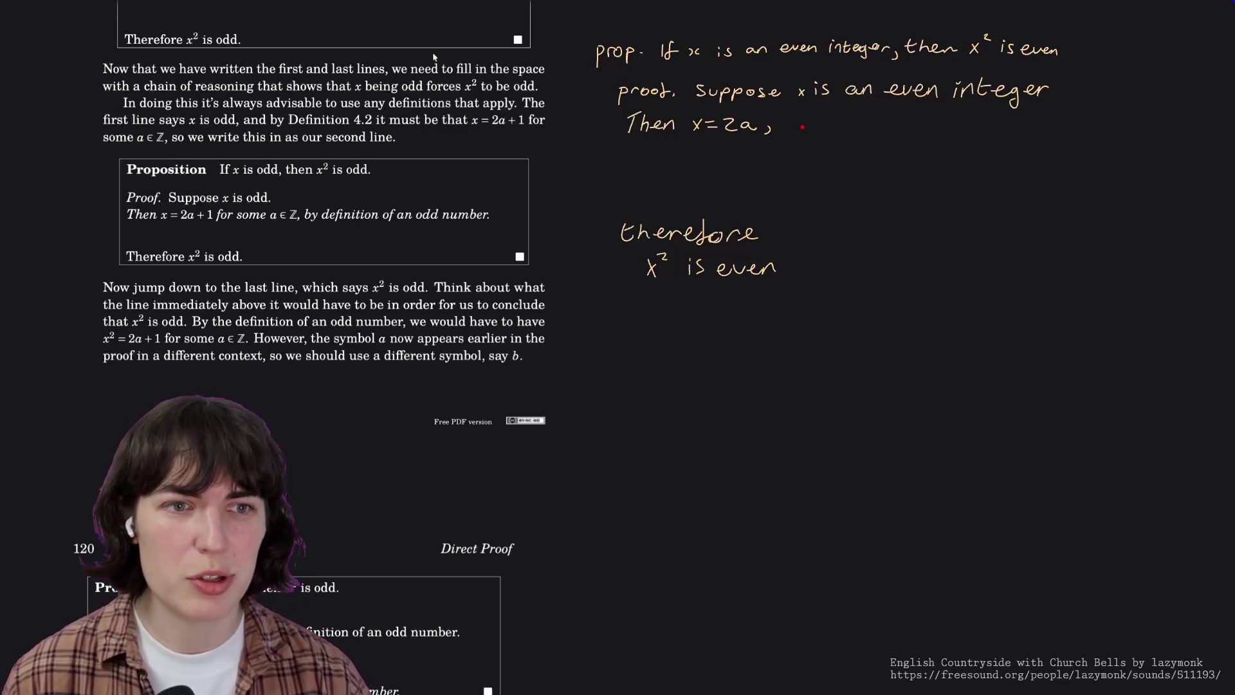
pyautogui.scroll(5, 393, 94)
pyautogui.scroll(3, 393, 94)
pyautogui.scroll(3, 393, 92)
pyautogui.scroll(3, 390, 82)
pyautogui.scroll(3, 386, 58)
pyautogui.scroll(1, 387, 58)
pyautogui.scroll(8, 386, 59)
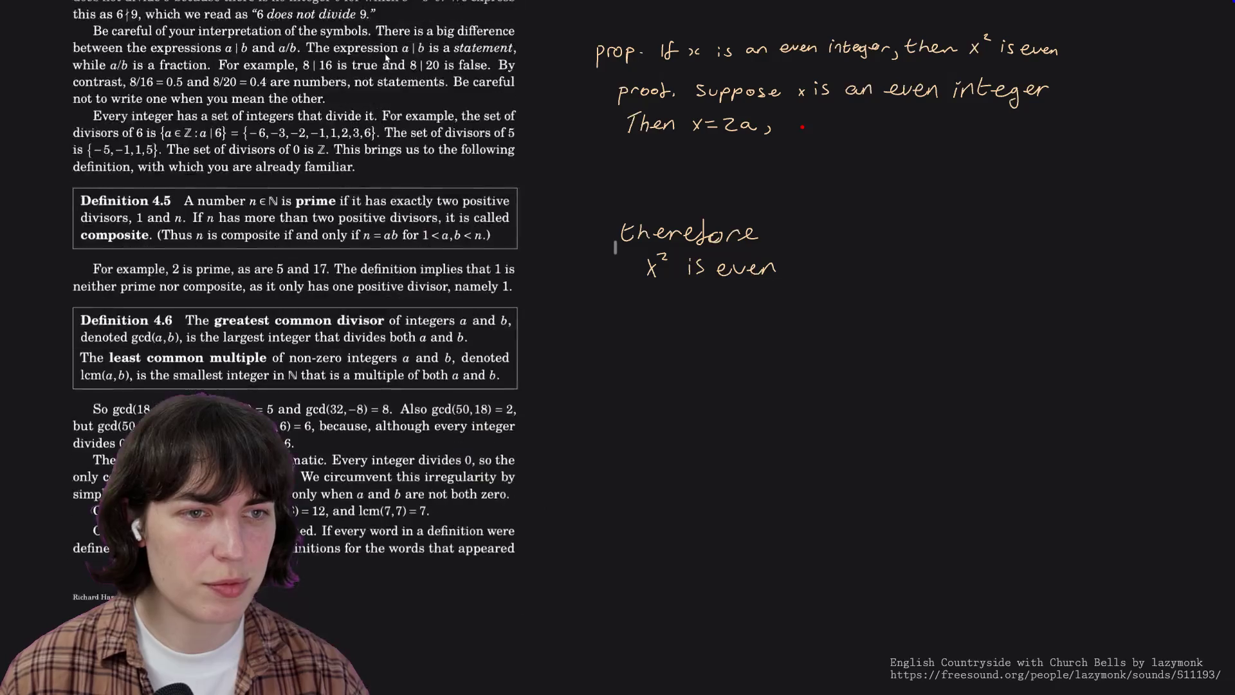
pyautogui.scroll(3, 386, 59)
pyautogui.scroll(5, 386, 58)
pyautogui.scroll(3, 386, 59)
pyautogui.scroll(4, 386, 59)
pyautogui.scroll(3, 386, 58)
pyautogui.scroll(1, 386, 58)
# Append 'for some integer a ∈ ℤ' after 'Then x = 2a,'.
pyautogui.moveTo(799, 114)
pyautogui.mouseDown()
pyautogui.moveTo(837, 129)
pyautogui.moveTo(930, 126)
pyautogui.mouseUp()
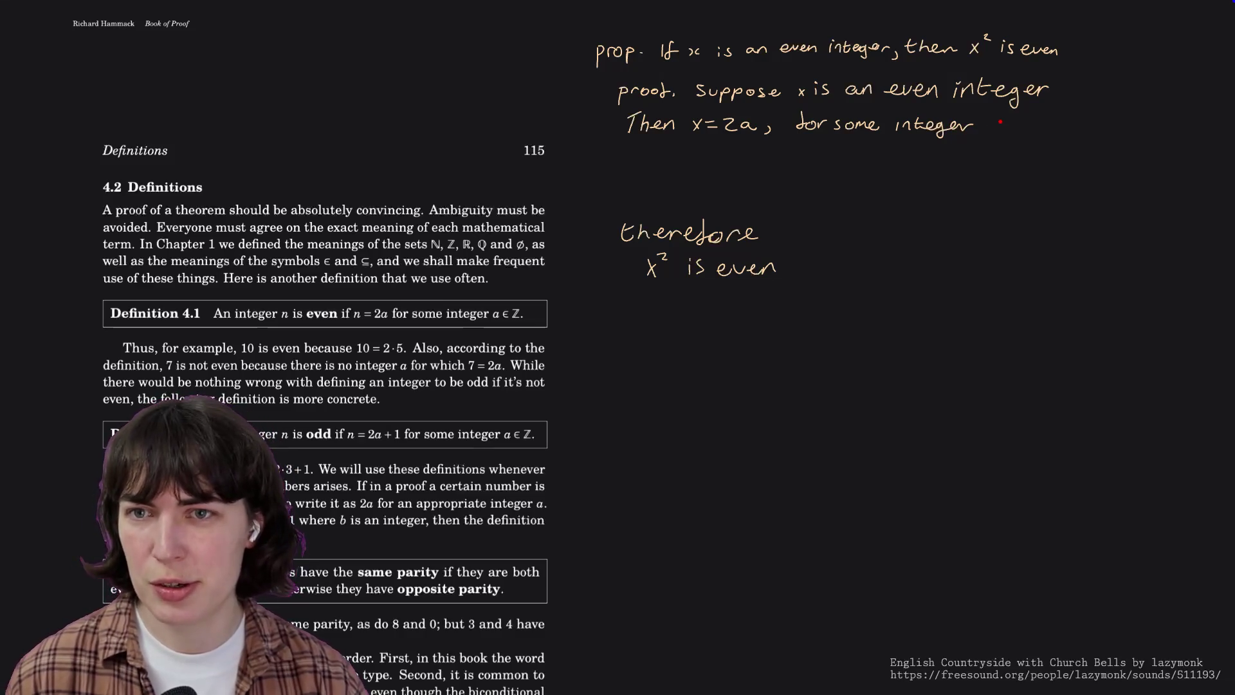
pyautogui.moveTo(994, 126); pyautogui.dragTo(1008, 127)
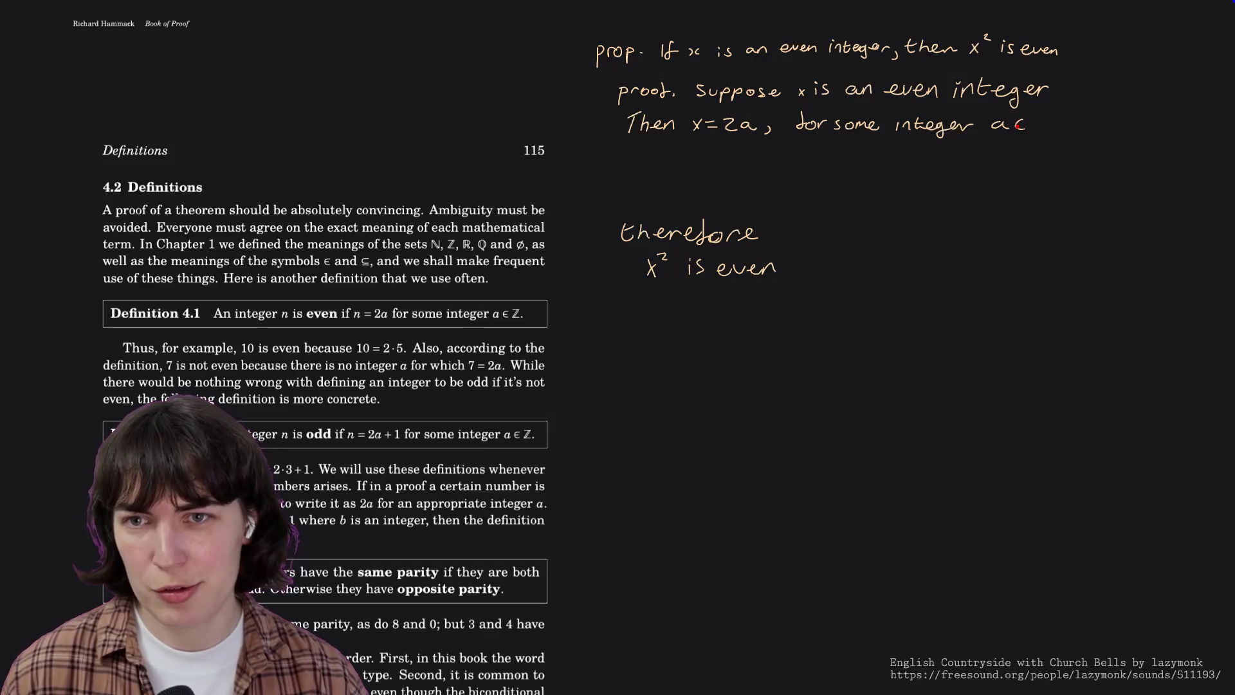
pyautogui.moveTo(1031, 119)
pyautogui.mouseDown()
pyautogui.moveTo(1044, 122)
pyautogui.moveTo(1036, 129)
pyautogui.mouseUp()
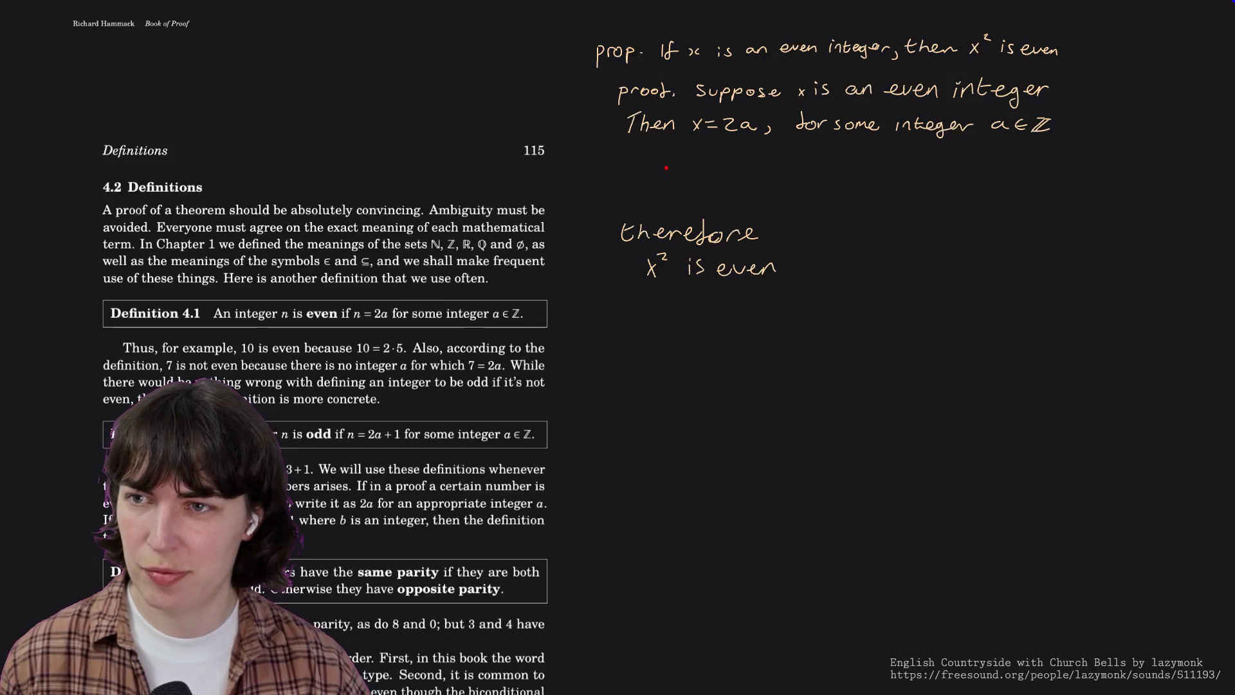
pyautogui.scroll(-10, 295, 309)
pyautogui.scroll(-5, 294, 308)
pyautogui.scroll(-10, 294, 309)
pyautogui.scroll(-8, 294, 310)
pyautogui.scroll(4, 295, 309)
pyautogui.scroll(4, 294, 309)
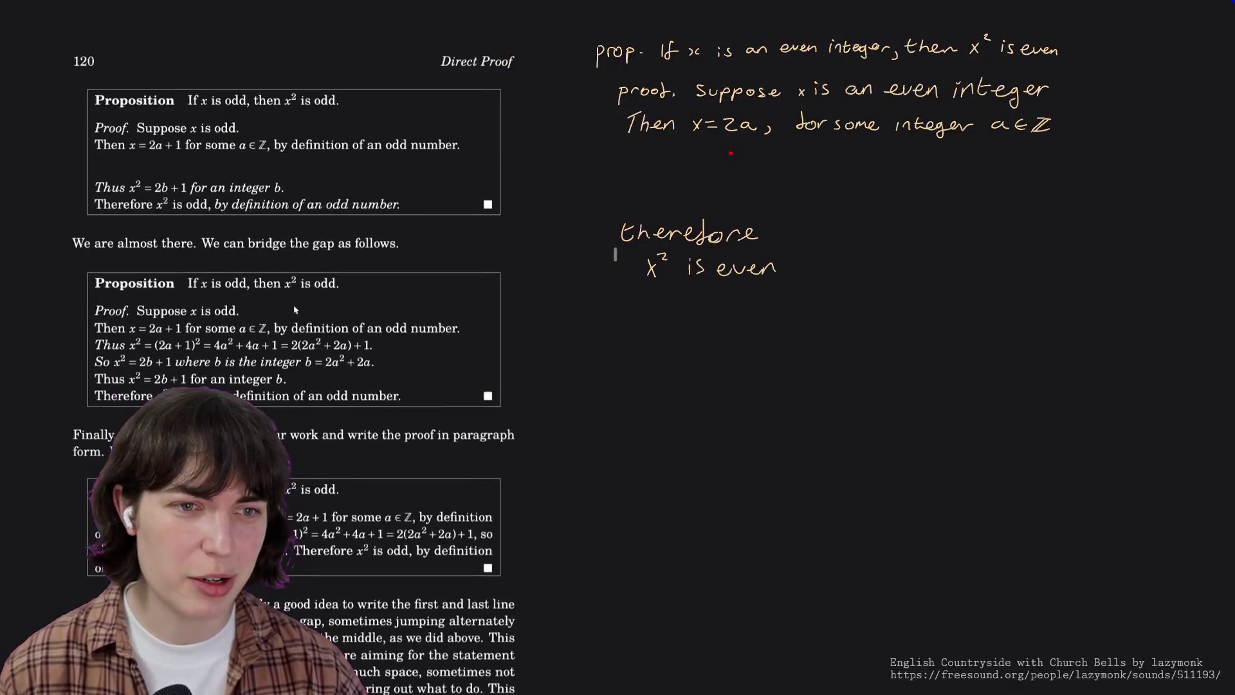
pyautogui.scroll(2, 294, 310)
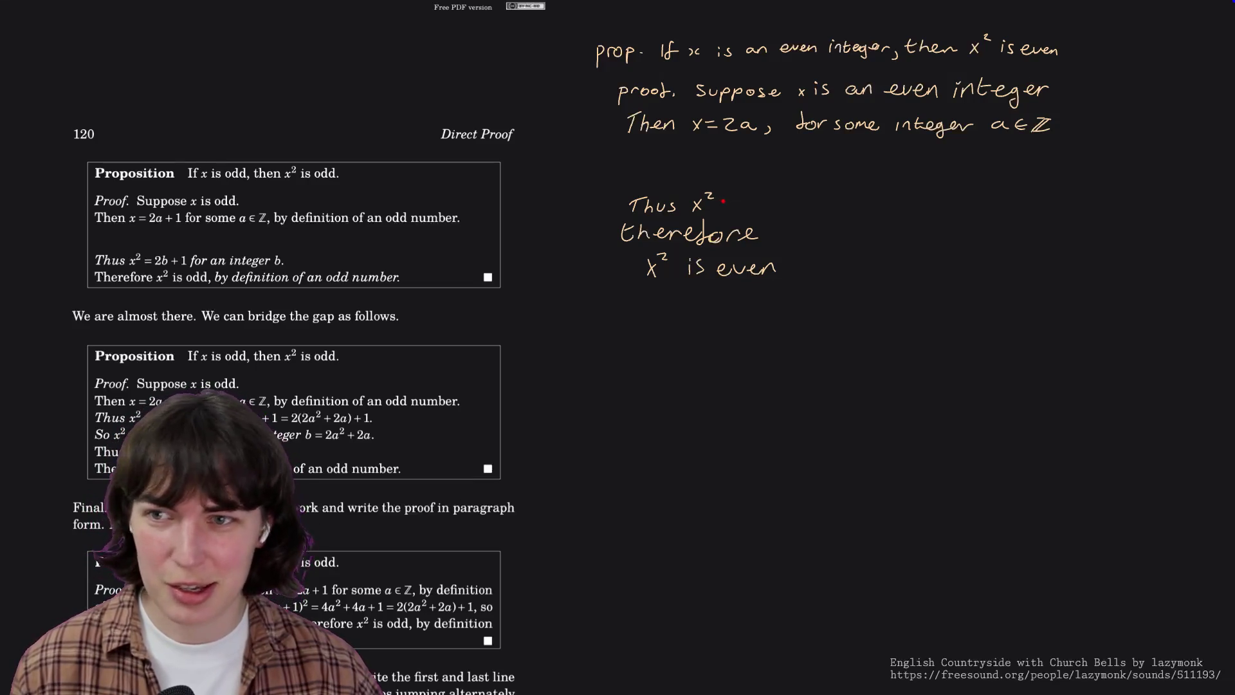
# Complete the line 'Thus x² = 2b, for some integer b ∈ ℤ' above the conclusion.
pyautogui.moveTo(725, 204); pyautogui.dragTo(737, 204)
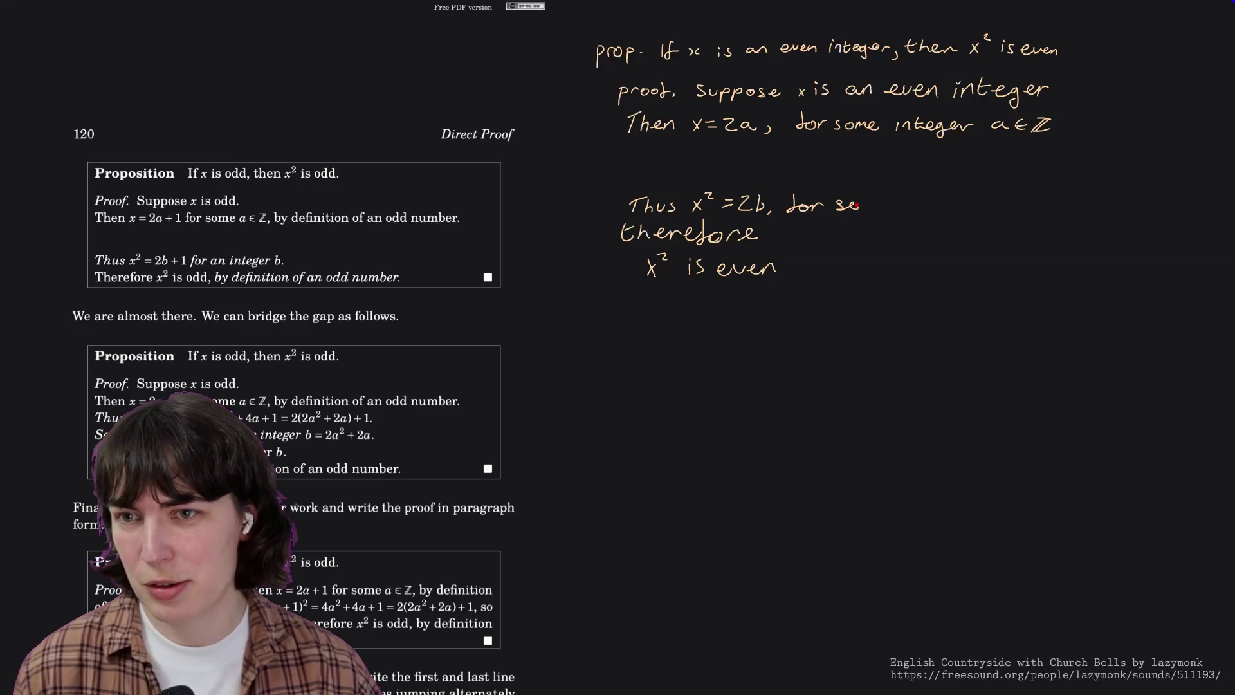
pyautogui.moveTo(893, 205); pyautogui.dragTo(912, 206)
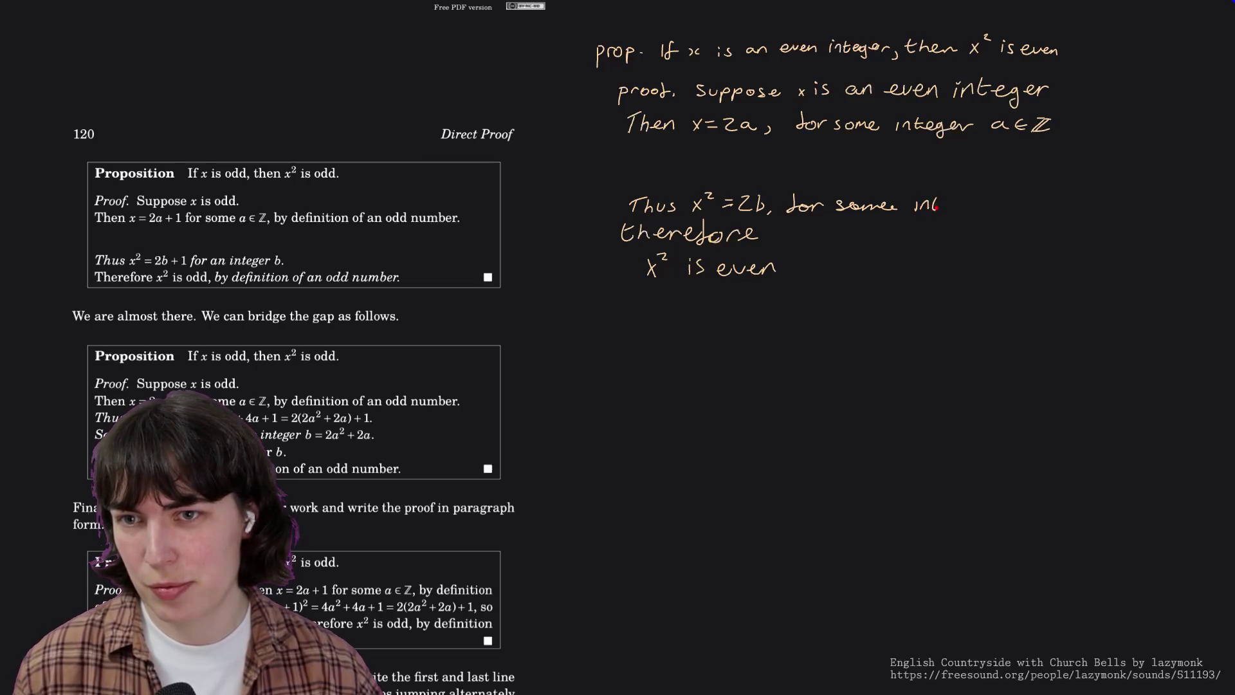
pyautogui.moveTo(955, 206); pyautogui.dragTo(964, 207)
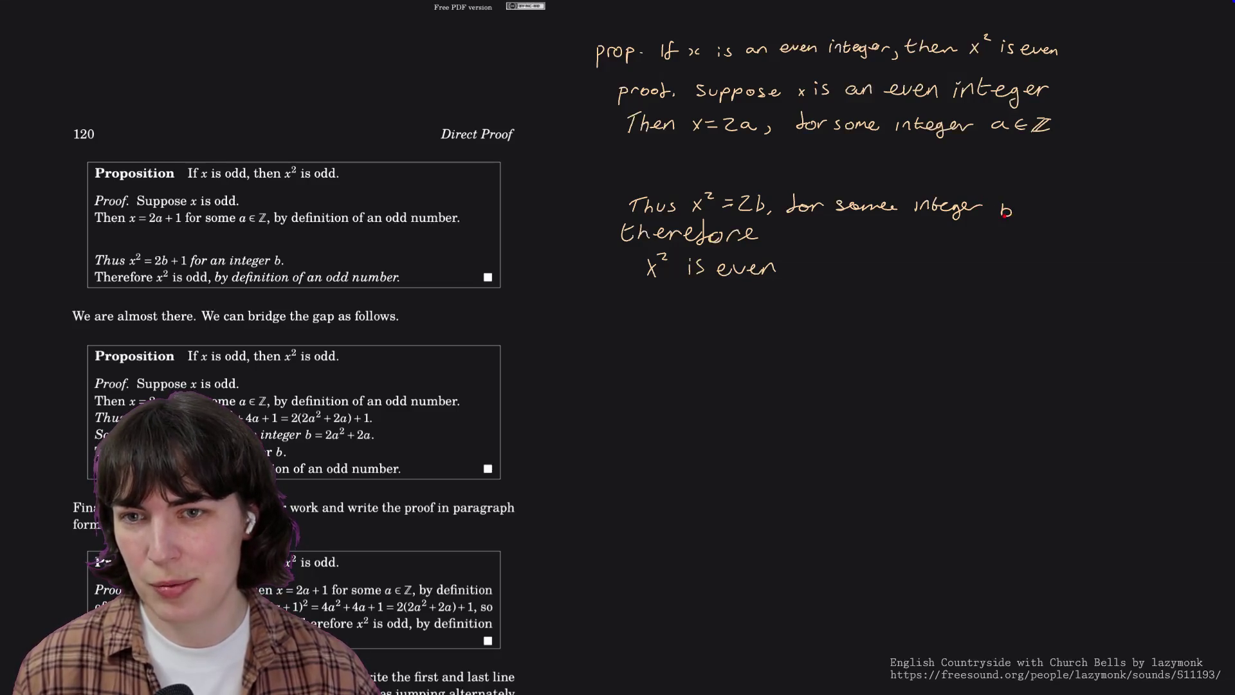
pyautogui.moveTo(1028, 207); pyautogui.dragTo(1031, 213)
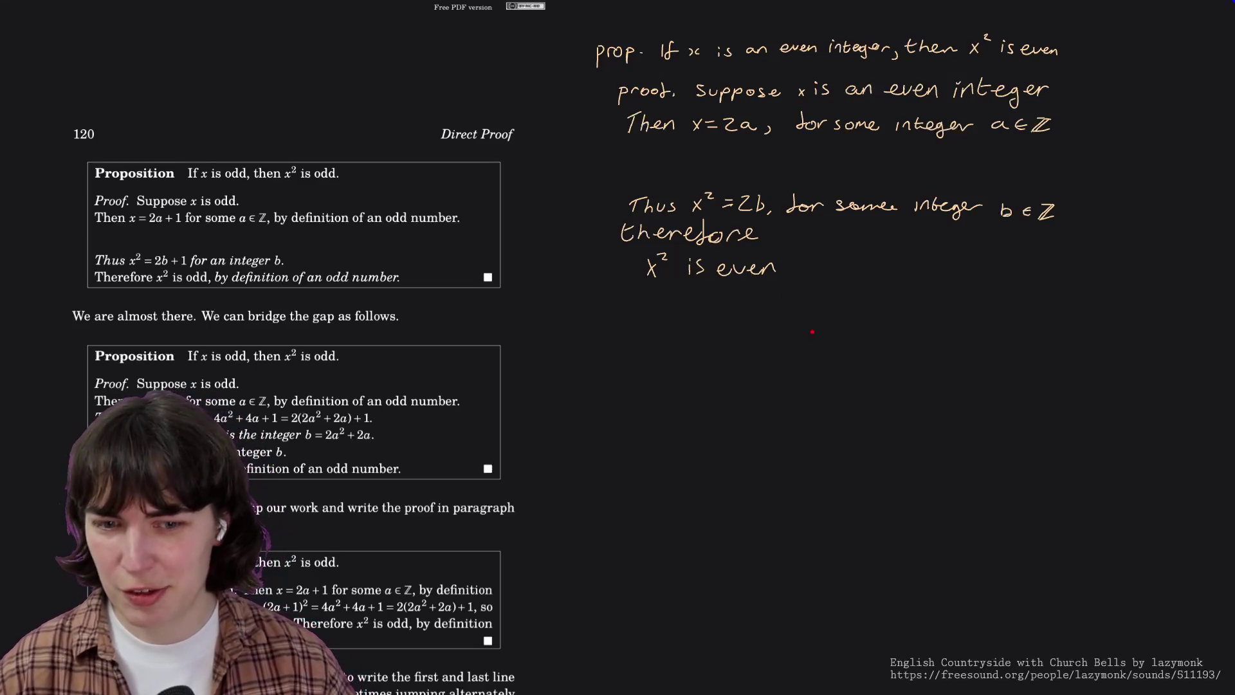
pyautogui.moveTo(795, 344)
pyautogui.mouseDown()
pyautogui.moveTo(815, 344)
pyautogui.moveTo(808, 361)
pyautogui.mouseUp()
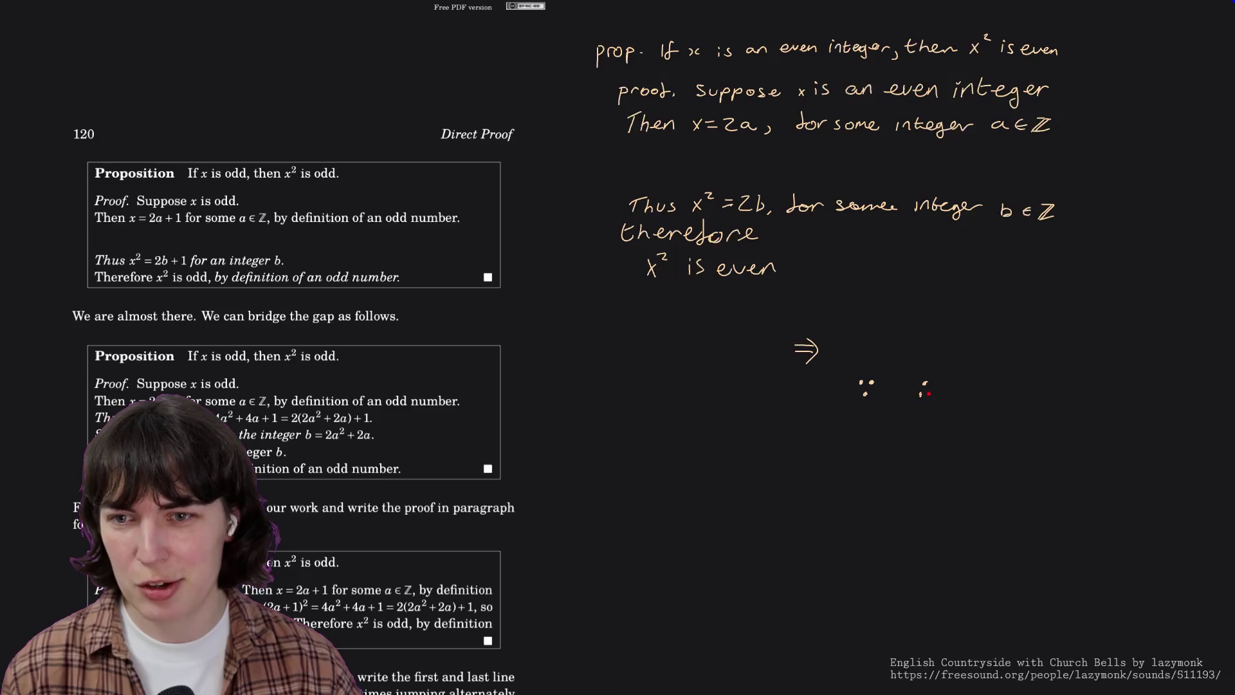
pyautogui.hotkey('ctrl', 'z')
pyautogui.hotkey('ctrl', 'z')
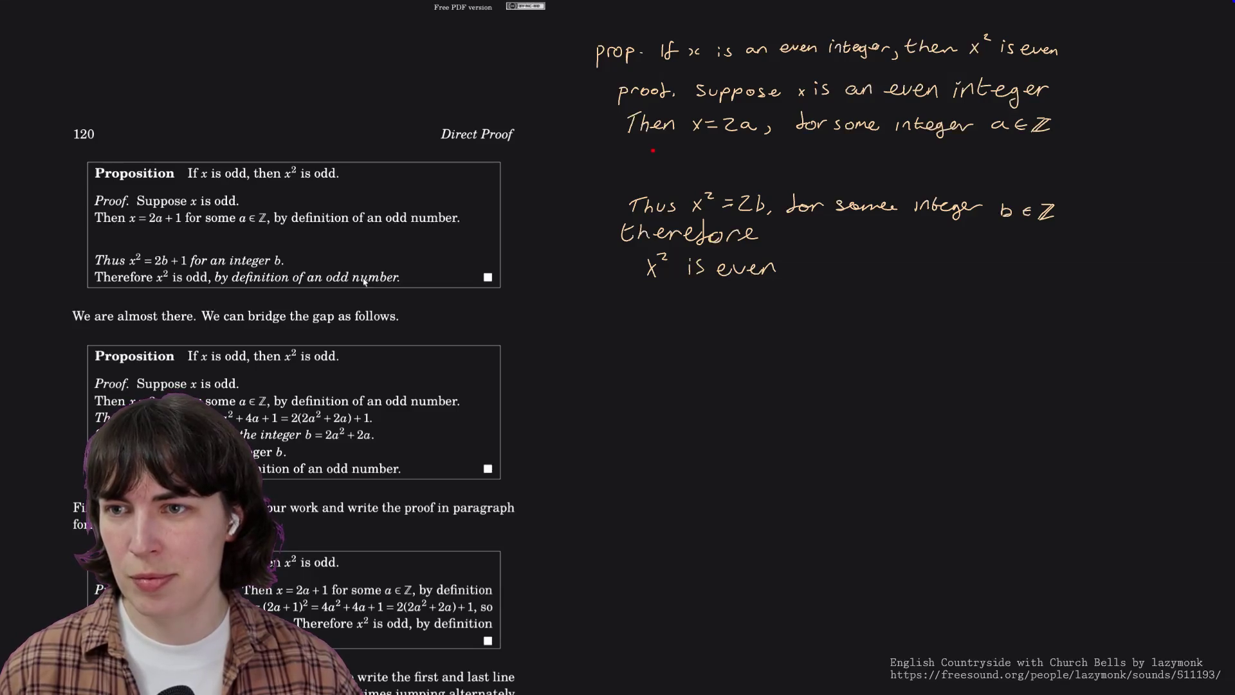
# Write scratch lines x = 2a, x² = (2a)² and x² = 2a·2a below the proof.
pyautogui.moveTo(758, 411); pyautogui.dragTo(770, 427)
pyautogui.moveTo(783, 416); pyautogui.dragTo(804, 423)
pyautogui.moveTo(811, 413); pyautogui.dragTo(826, 426)
pyautogui.moveTo(842, 416); pyautogui.dragTo(844, 425)
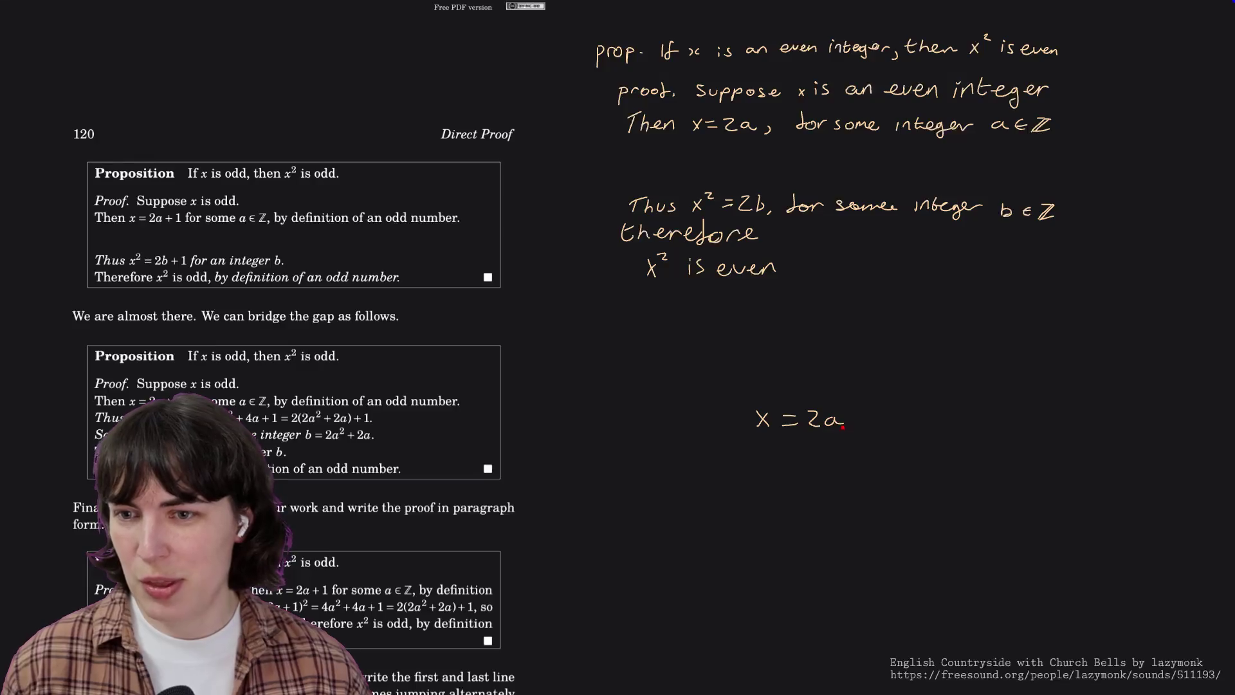
pyautogui.moveTo(766, 446)
pyautogui.mouseDown()
pyautogui.moveTo(754, 463)
pyautogui.moveTo(776, 444)
pyautogui.moveTo(797, 454)
pyautogui.mouseUp()
pyautogui.moveTo(785, 464)
pyautogui.mouseDown()
pyautogui.moveTo(843, 467)
pyautogui.moveTo(862, 443)
pyautogui.mouseUp()
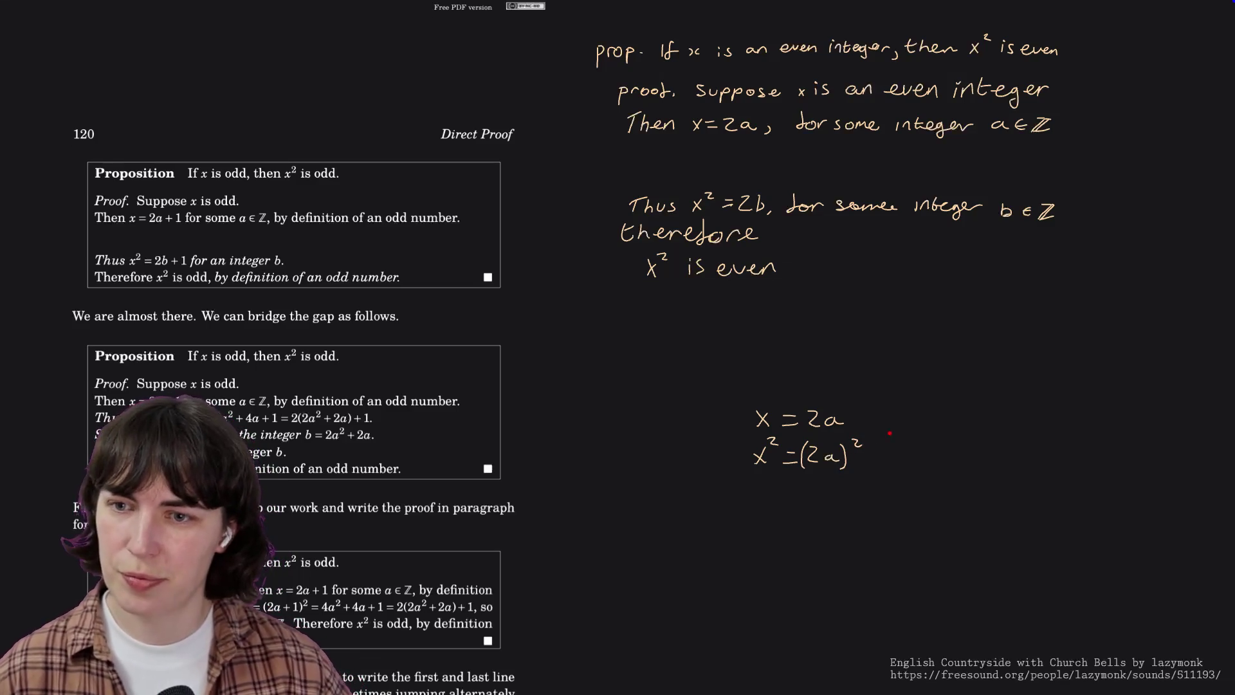
pyautogui.moveTo(755, 488)
pyautogui.mouseDown()
pyautogui.moveTo(765, 503)
pyautogui.moveTo(780, 490)
pyautogui.mouseUp()
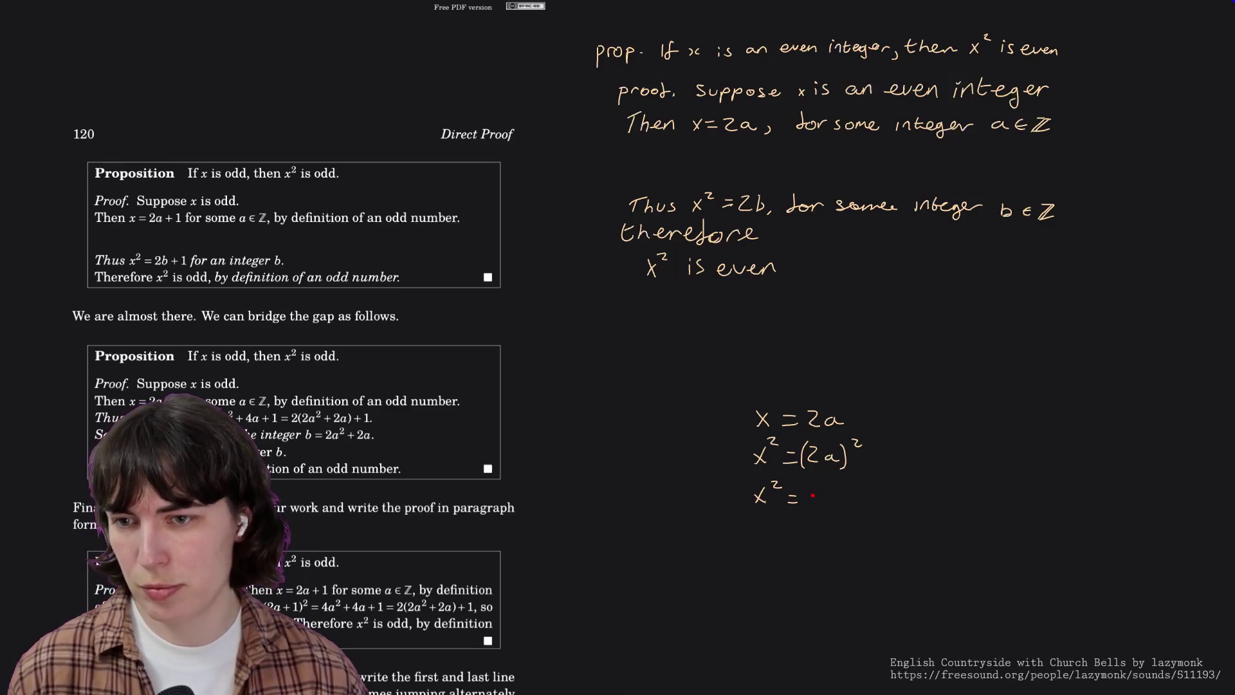
pyautogui.moveTo(810, 496); pyautogui.dragTo(857, 500)
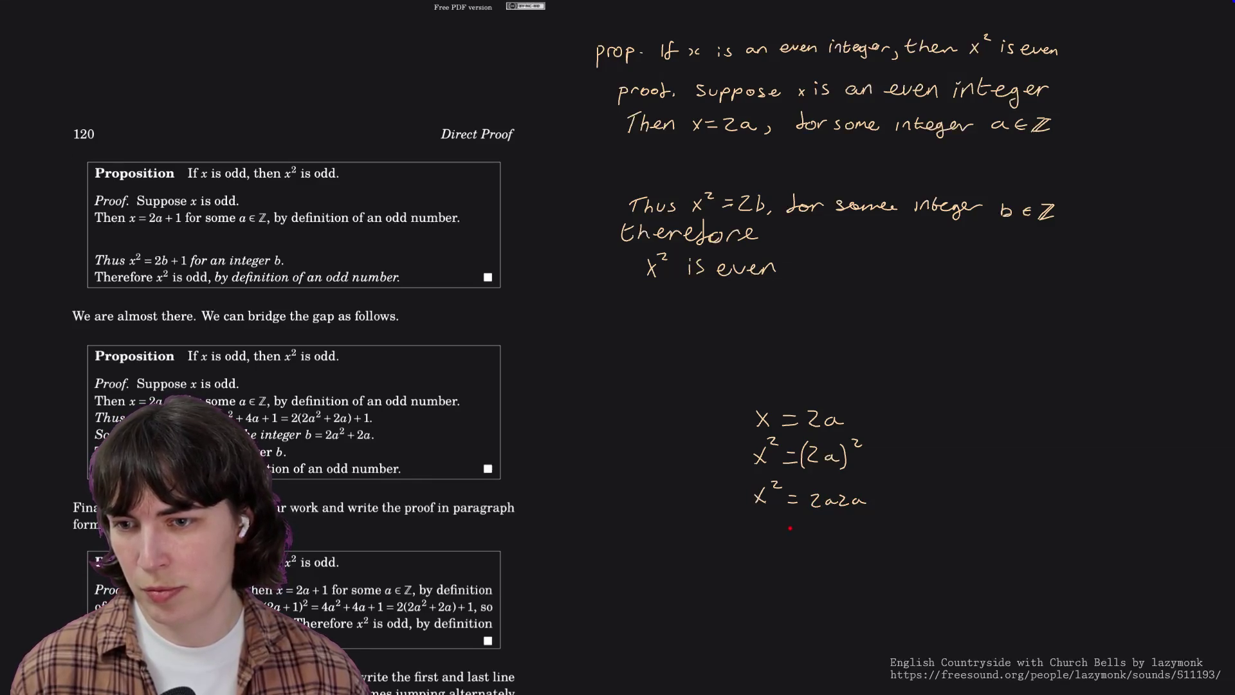
# Continue the scratch chain with = 4a² and = 2(2a²).
pyautogui.moveTo(791, 522); pyautogui.dragTo(803, 522)
pyautogui.moveTo(792, 530); pyautogui.dragTo(858, 528)
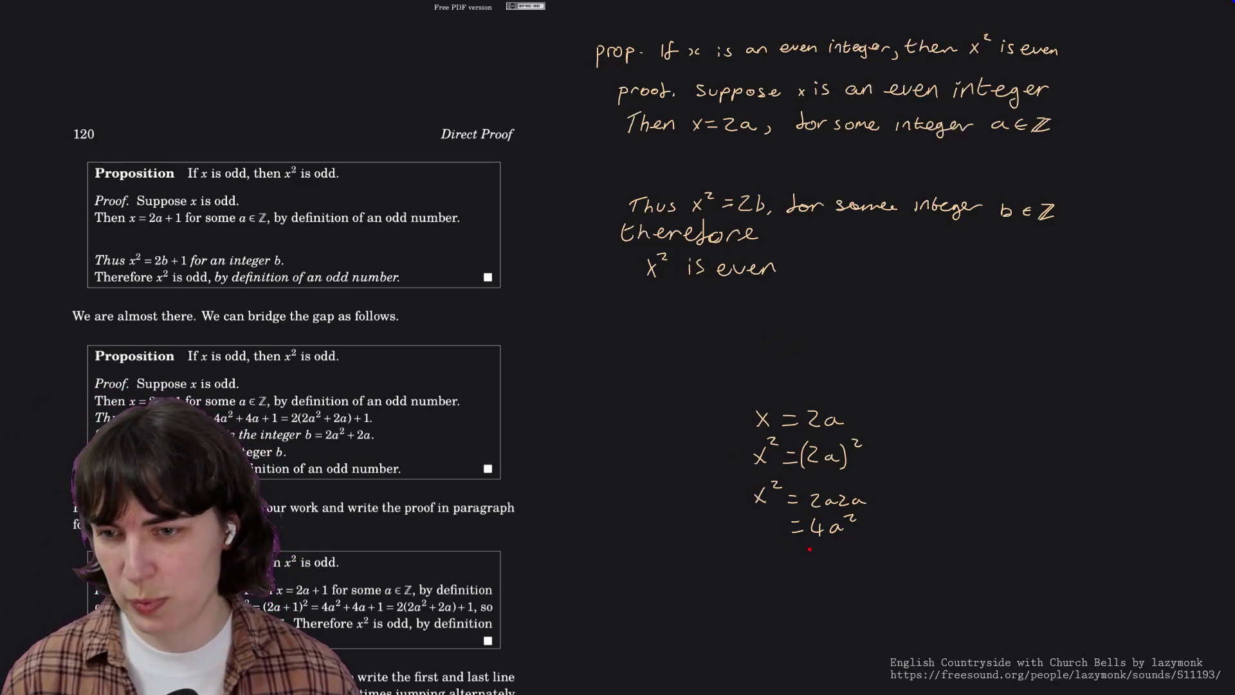
pyautogui.moveTo(794, 556); pyautogui.dragTo(805, 556)
pyautogui.moveTo(794, 564); pyautogui.dragTo(805, 565)
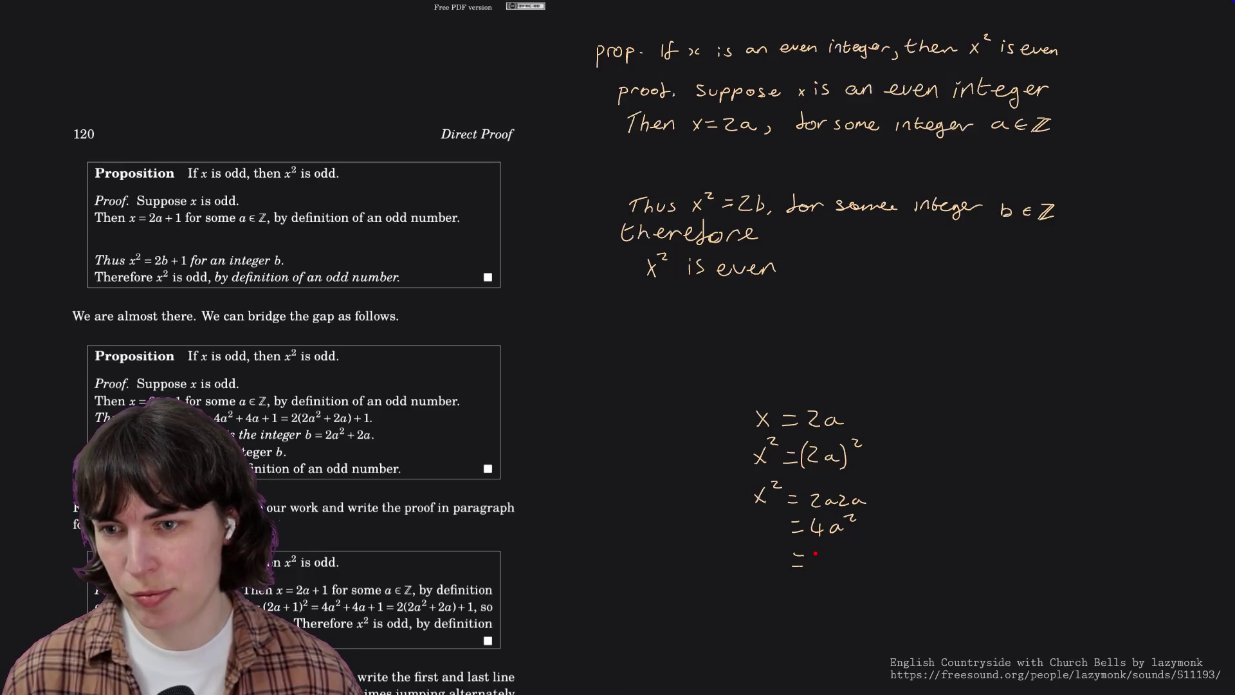
pyautogui.moveTo(815, 556); pyautogui.dragTo(833, 568)
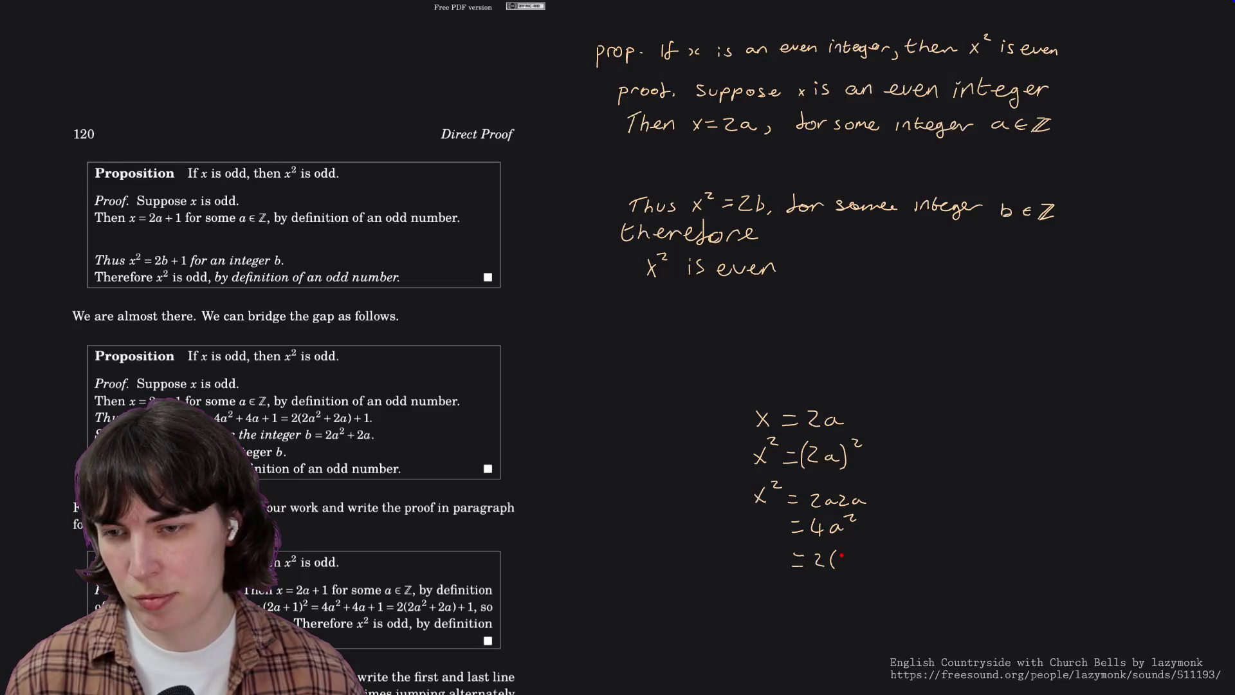
pyautogui.moveTo(840, 555)
pyautogui.mouseDown()
pyautogui.moveTo(862, 566)
pyautogui.moveTo(870, 552)
pyautogui.mouseUp()
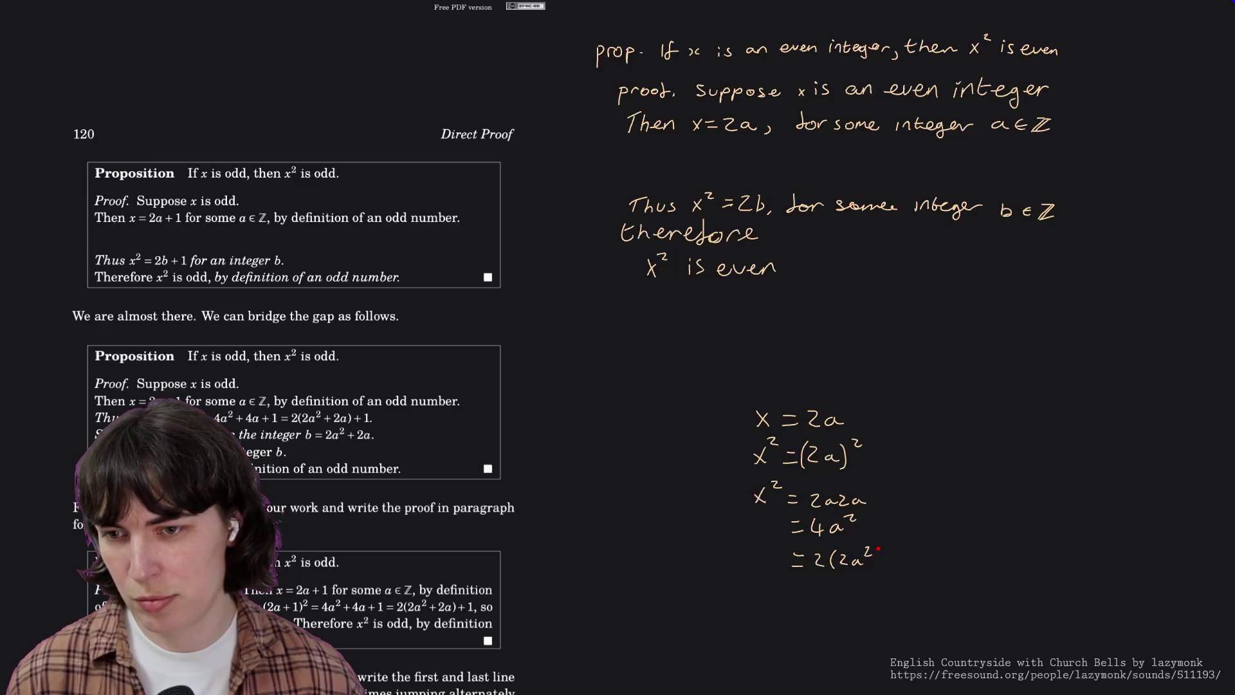
pyautogui.moveTo(877, 548); pyautogui.dragTo(879, 557)
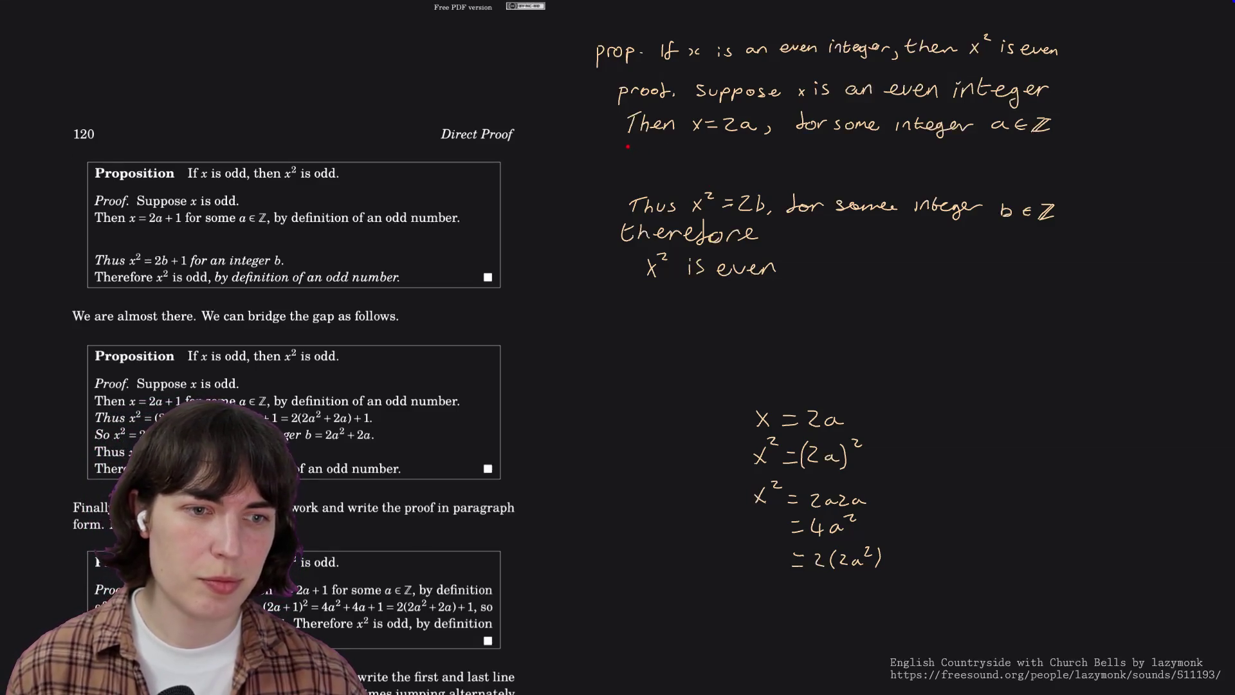
# Write the proof line 'Thus x² = (2a)² = 4a² = 2(2a²)'.
pyautogui.moveTo(621, 142); pyautogui.dragTo(650, 147)
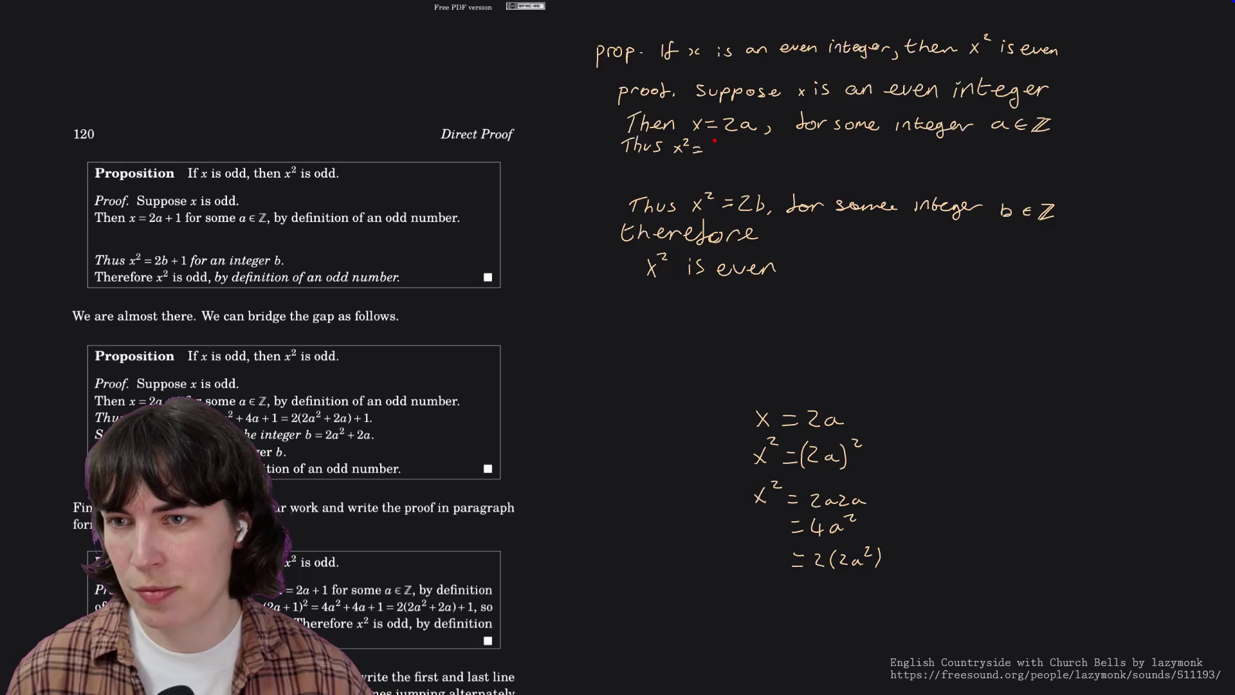
pyautogui.moveTo(715, 141)
pyautogui.mouseDown()
pyautogui.moveTo(713, 153)
pyautogui.moveTo(774, 144)
pyautogui.mouseUp()
pyautogui.moveTo(766, 149); pyautogui.dragTo(901, 155)
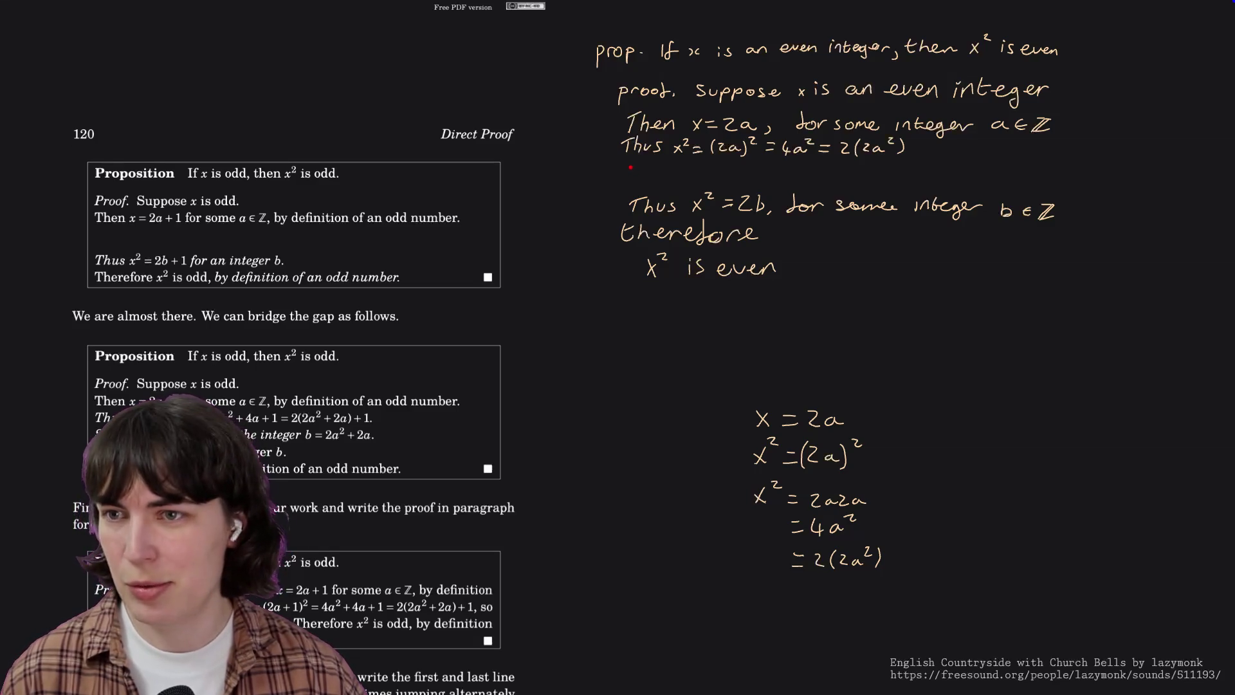
# Write 'So x² = 2b where b is the integer 2a²' and finish with a closing scribble.
pyautogui.moveTo(644, 172); pyautogui.dragTo(642, 173)
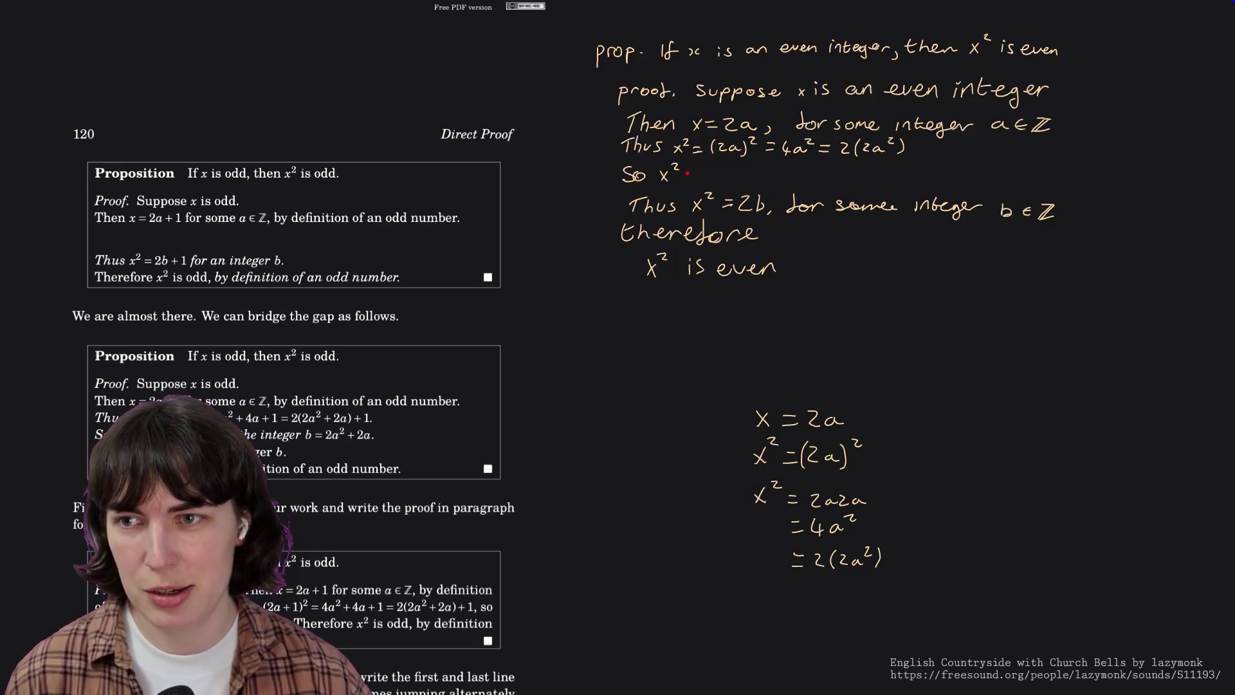
pyautogui.moveTo(686, 176); pyautogui.dragTo(694, 175)
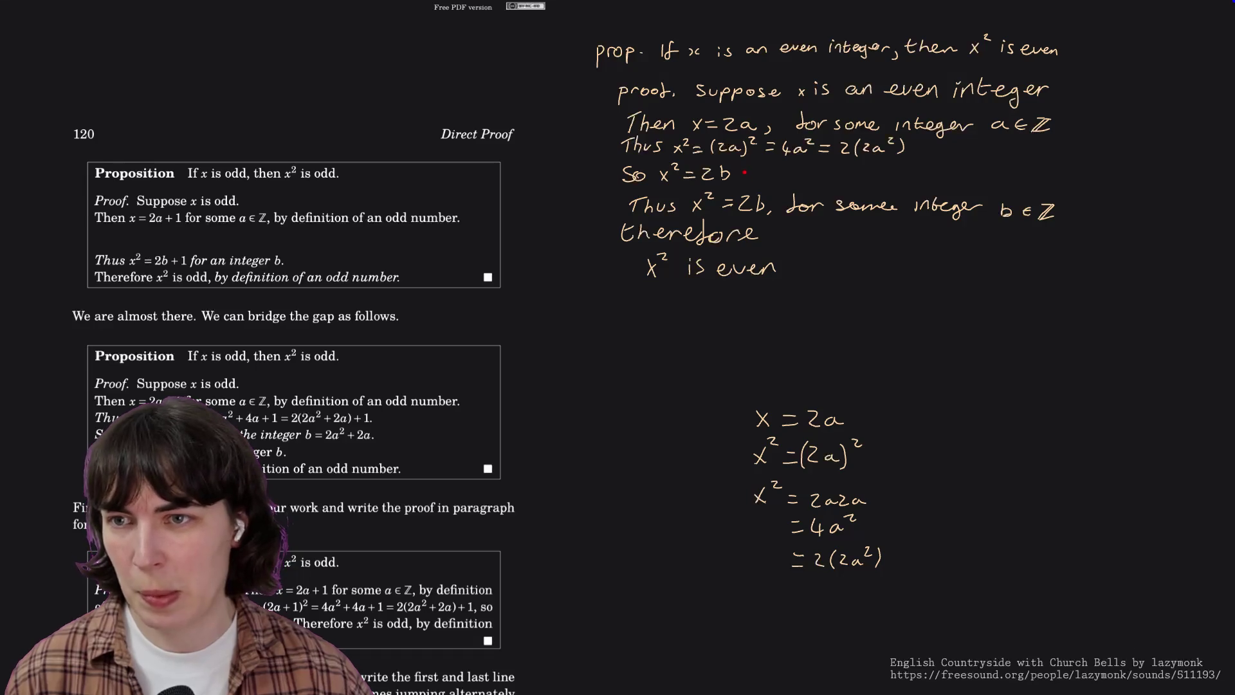
pyautogui.moveTo(777, 174); pyautogui.dragTo(805, 177)
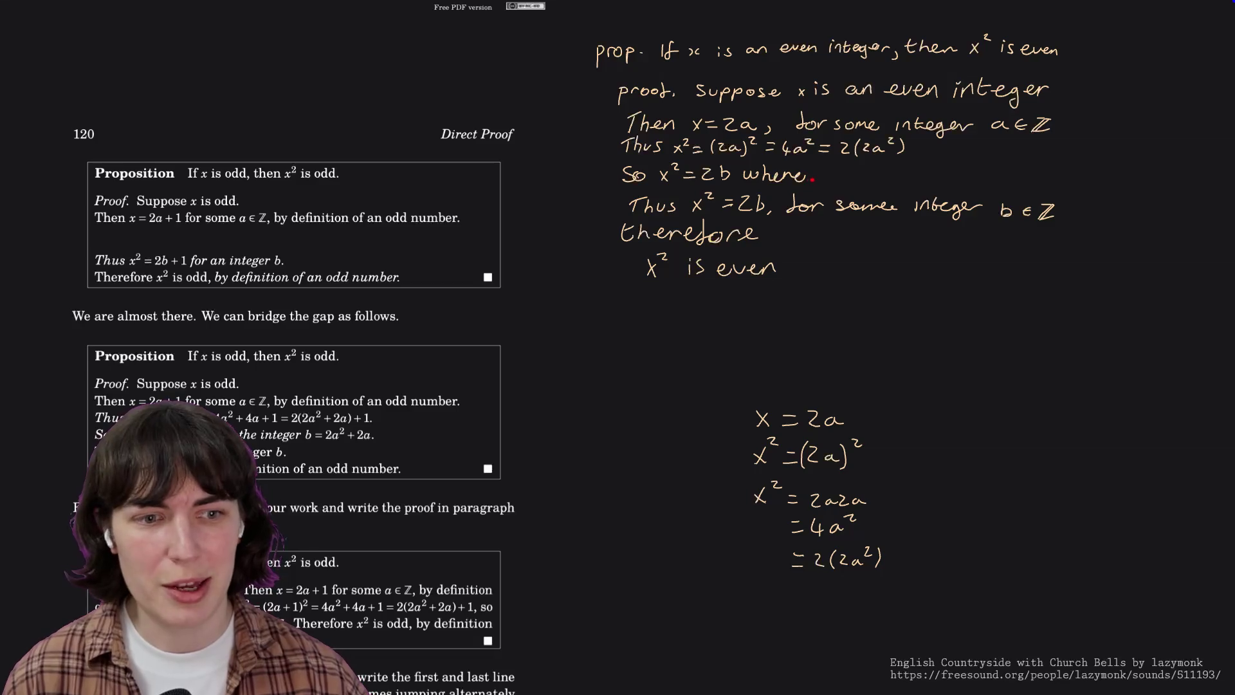
pyautogui.moveTo(821, 175); pyautogui.dragTo(830, 178)
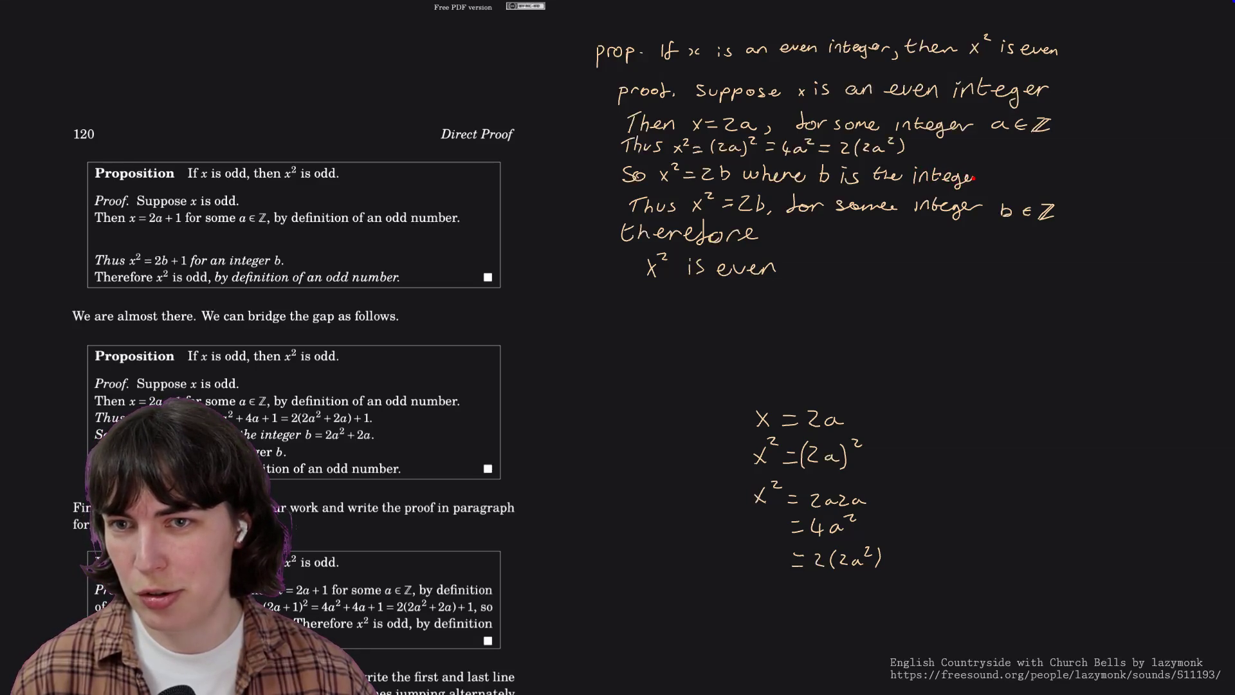
pyautogui.moveTo(973, 177); pyautogui.dragTo(986, 178)
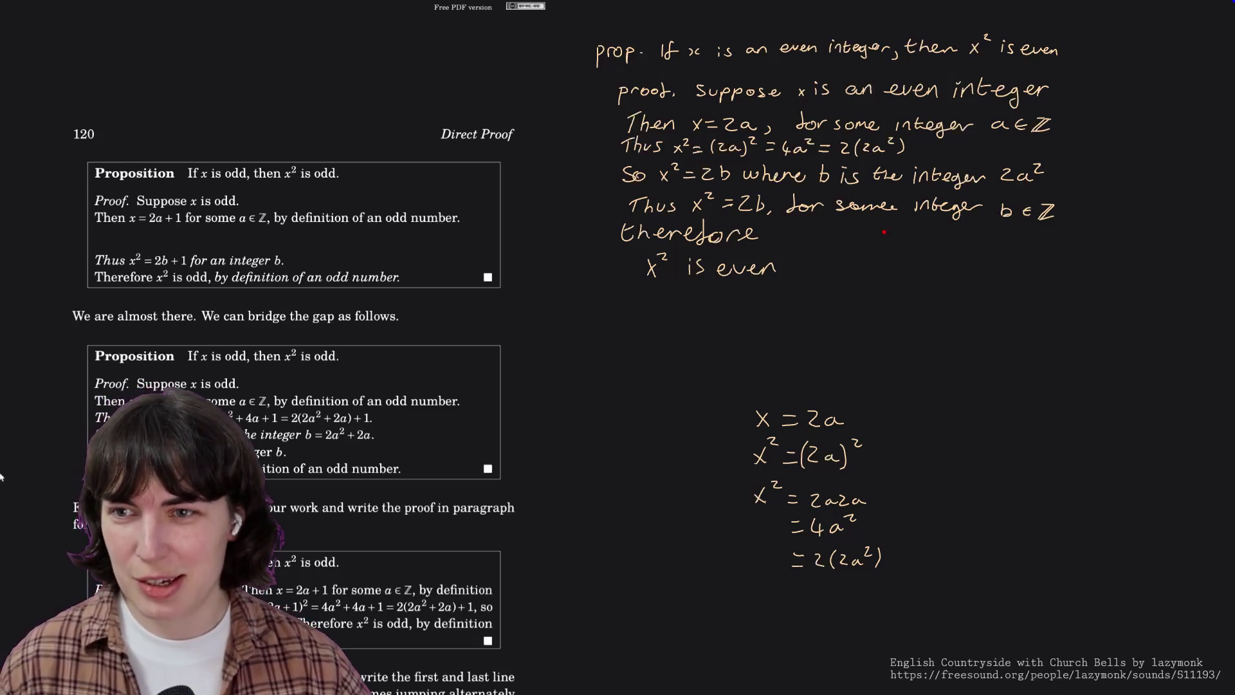
pyautogui.moveTo(1013, 249)
pyautogui.mouseDown()
pyautogui.moveTo(1040, 285)
pyautogui.moveTo(1098, 275)
pyautogui.moveTo(1095, 299)
pyautogui.mouseUp()
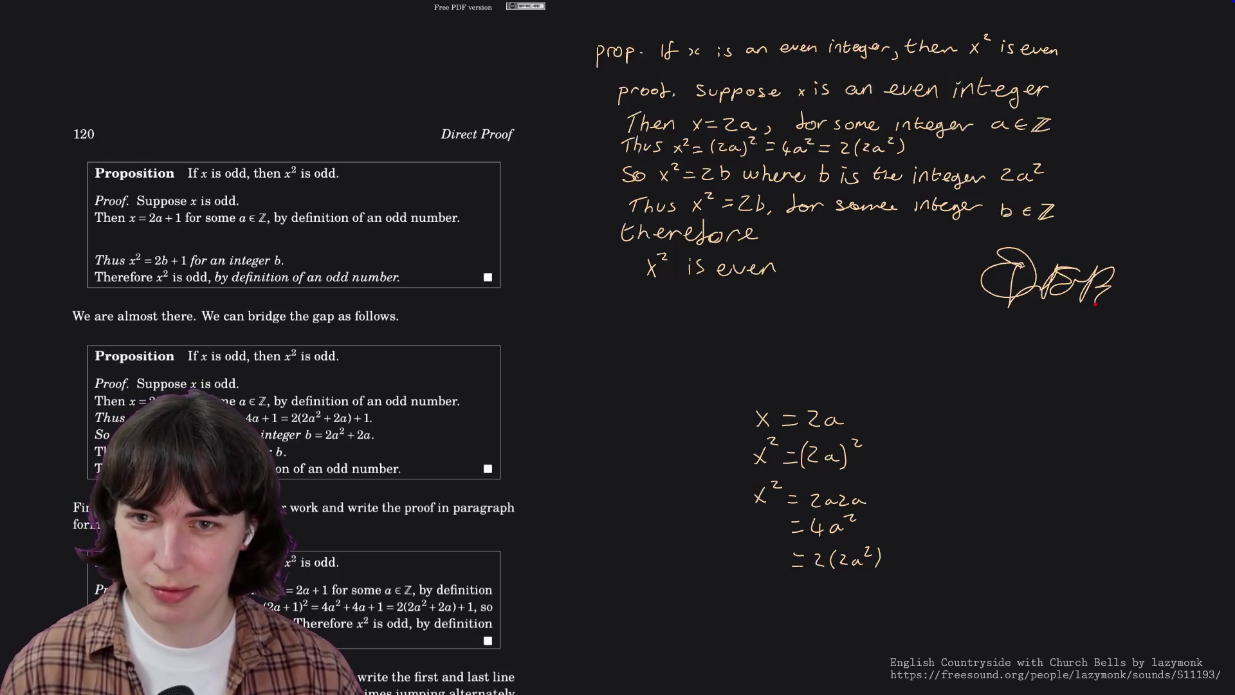
# Scribble a stray doodle beside the conclusion, then erase it and the leftover plus mark.
pyautogui.moveTo(1061, 352)
pyautogui.mouseDown()
pyautogui.moveTo(1141, 323)
pyautogui.moveTo(1131, 359)
pyautogui.moveTo(1148, 373)
pyautogui.mouseUp()
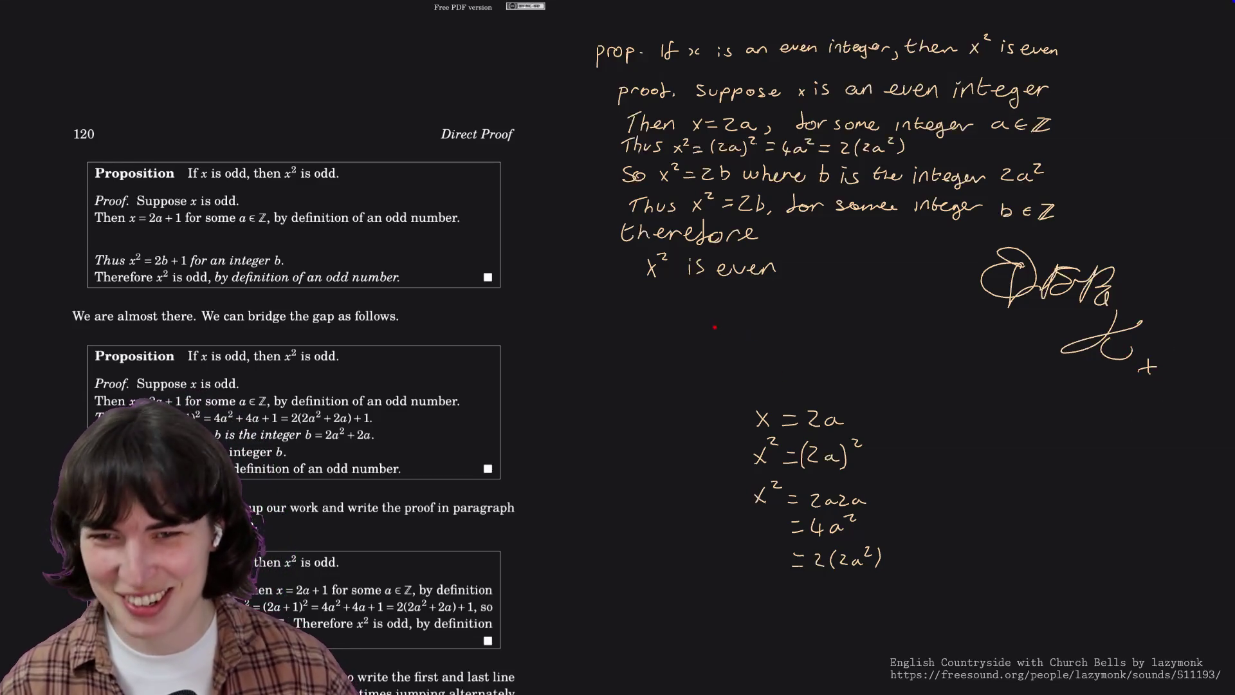
pyautogui.moveTo(994, 276)
pyautogui.mouseDown()
pyautogui.moveTo(1081, 319)
pyautogui.moveTo(1169, 419)
pyautogui.mouseUp()
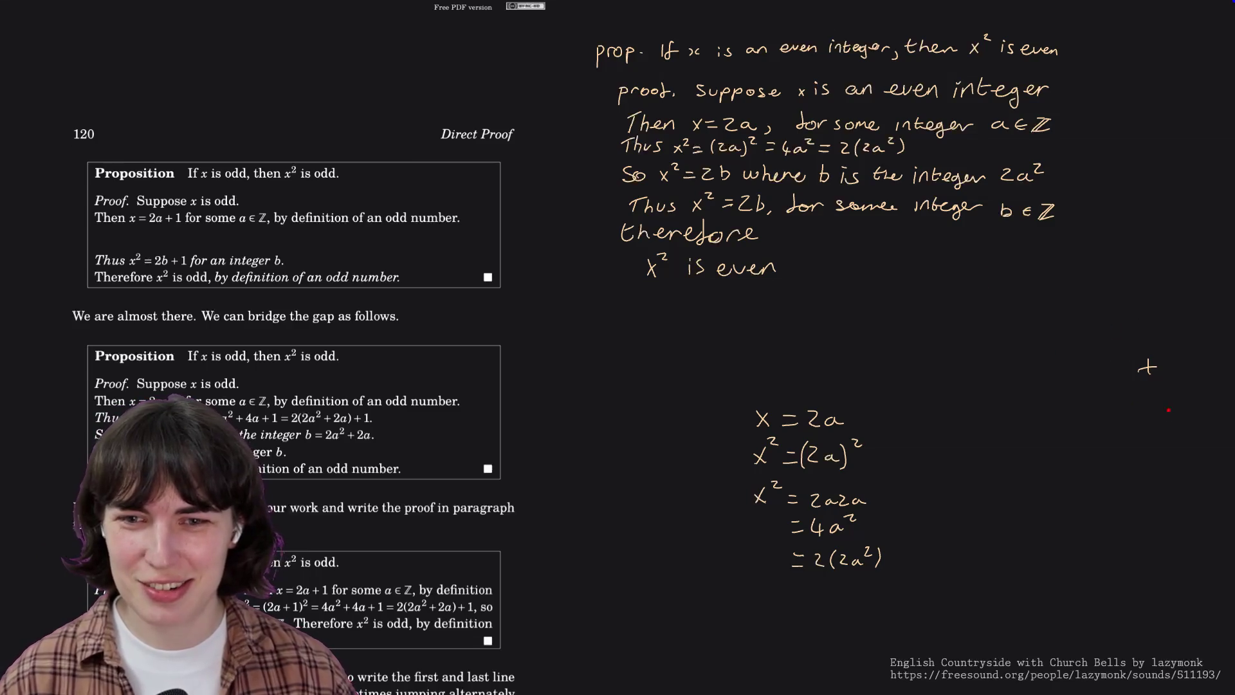
pyautogui.moveTo(1165, 368); pyautogui.dragTo(1173, 340)
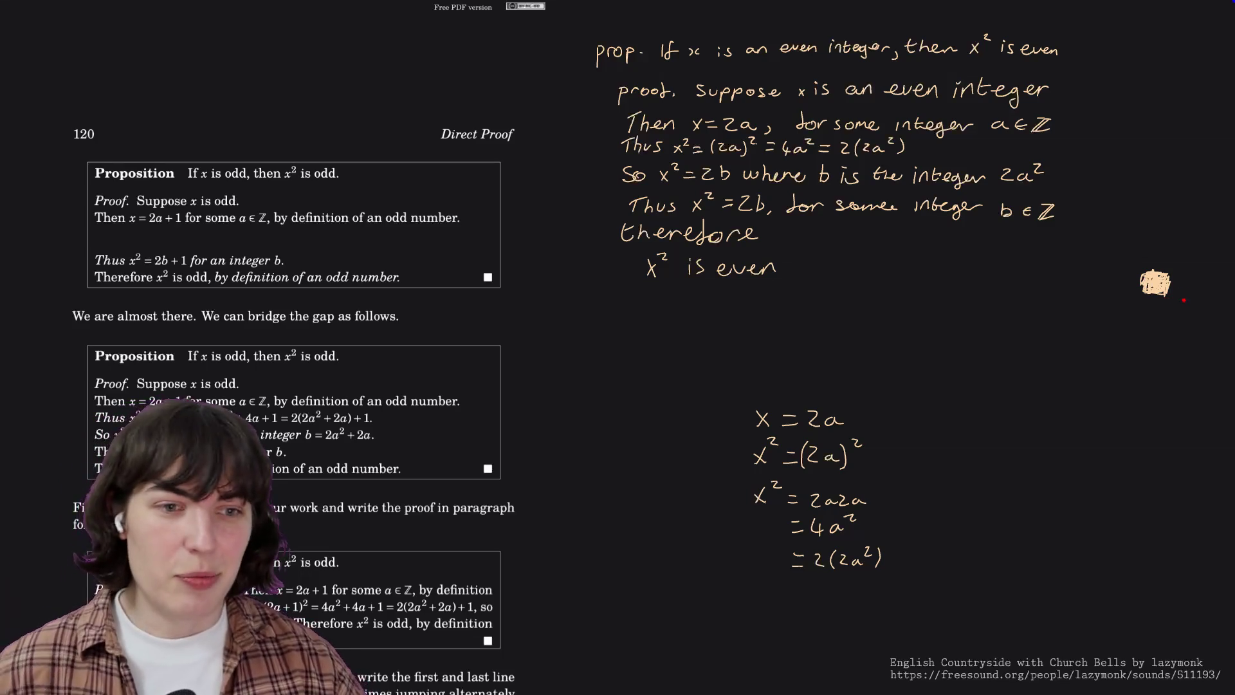
pyautogui.scroll(-5, 428, 397)
pyautogui.scroll(-5, 428, 396)
pyautogui.scroll(-5, 427, 397)
pyautogui.scroll(-5, 428, 396)
pyautogui.scroll(-5, 427, 397)
pyautogui.scroll(-5, 428, 397)
pyautogui.scroll(-5, 427, 396)
pyautogui.scroll(-5, 428, 397)
pyautogui.scroll(-5, 427, 397)
pyautogui.scroll(-5, 428, 397)
pyautogui.scroll(-5, 427, 397)
pyautogui.scroll(-5, 428, 397)
pyautogui.scroll(-5, 427, 396)
pyautogui.scroll(-5, 427, 397)
pyautogui.scroll(-5, 427, 397)
pyautogui.scroll(-5, 440, 273)
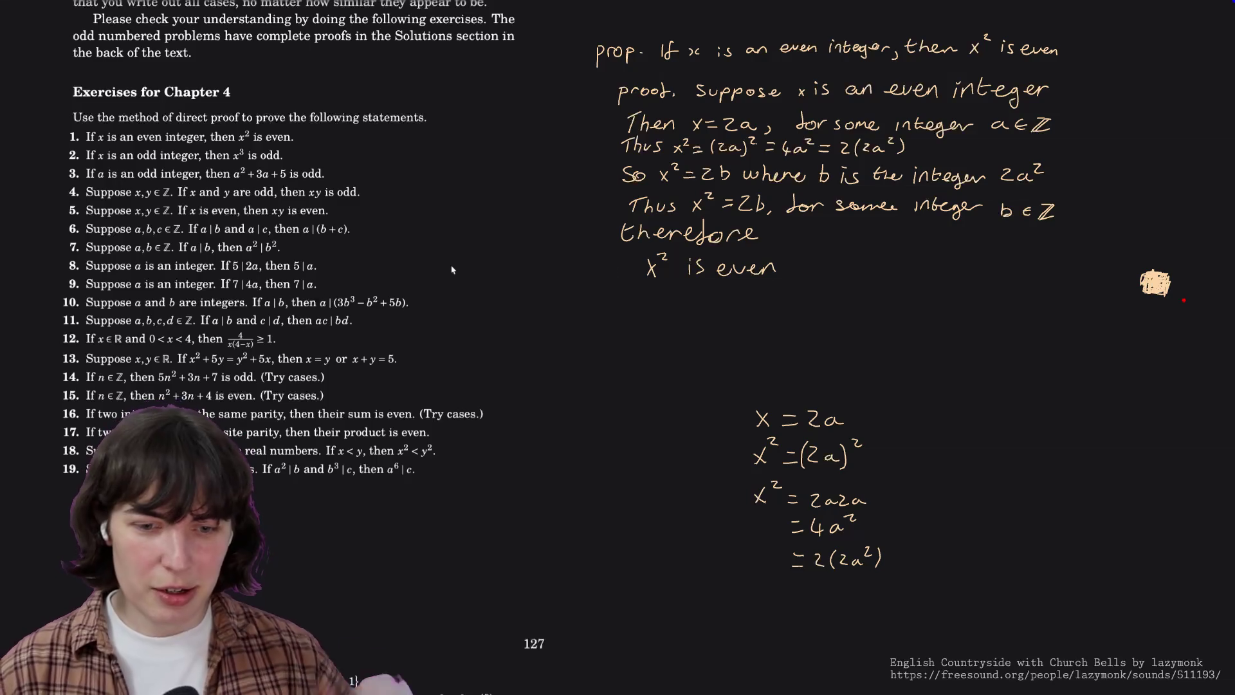